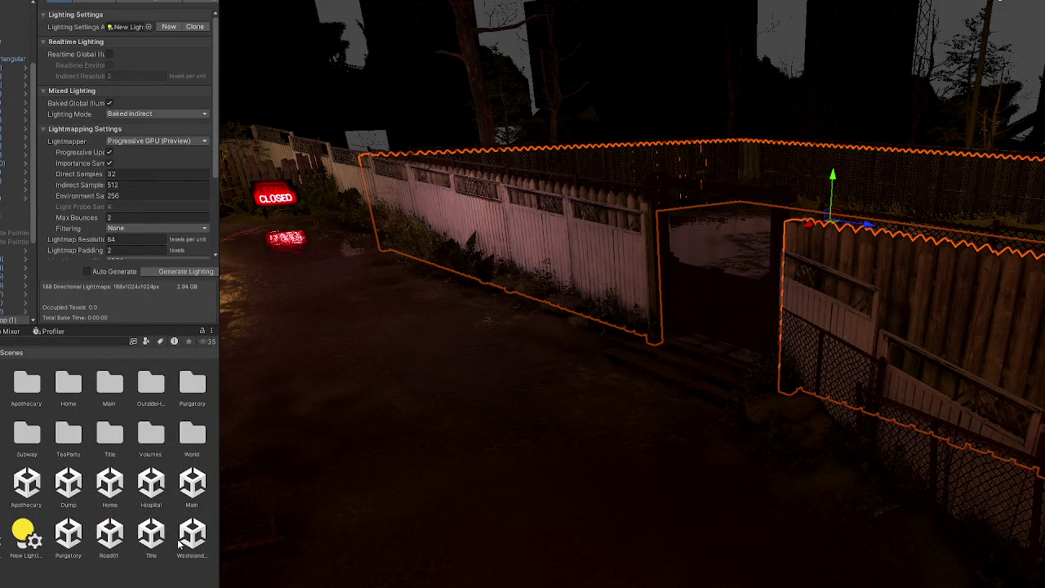
Step: Open the Title scene from the Scenes folder and enlarge the Scene view
{"action": "left_click", "coordinate": [151, 535]}
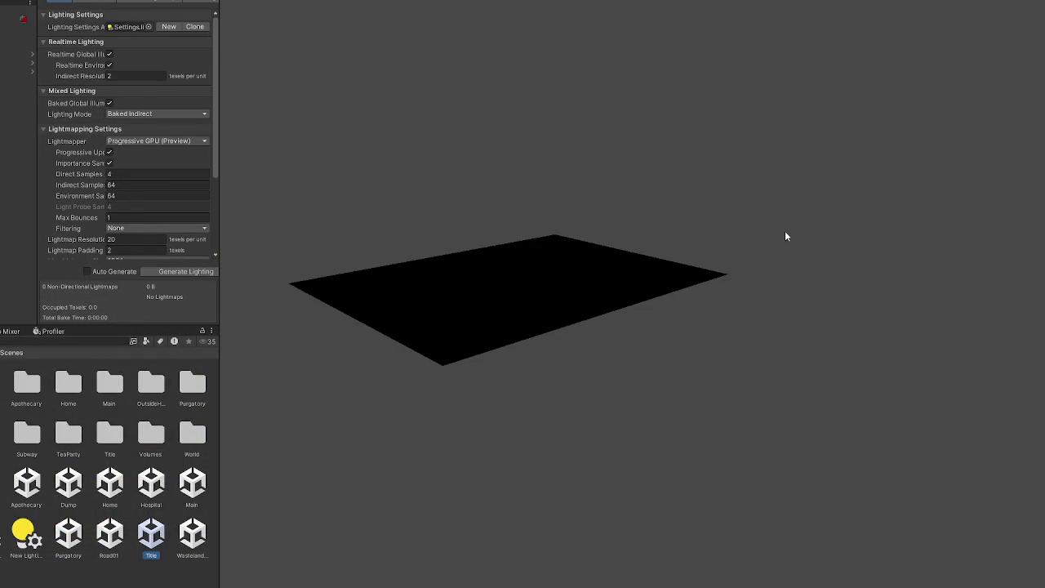
{"action": "left_click_drag", "start_coordinate": [215, 106], "coordinate": [8, 131]}
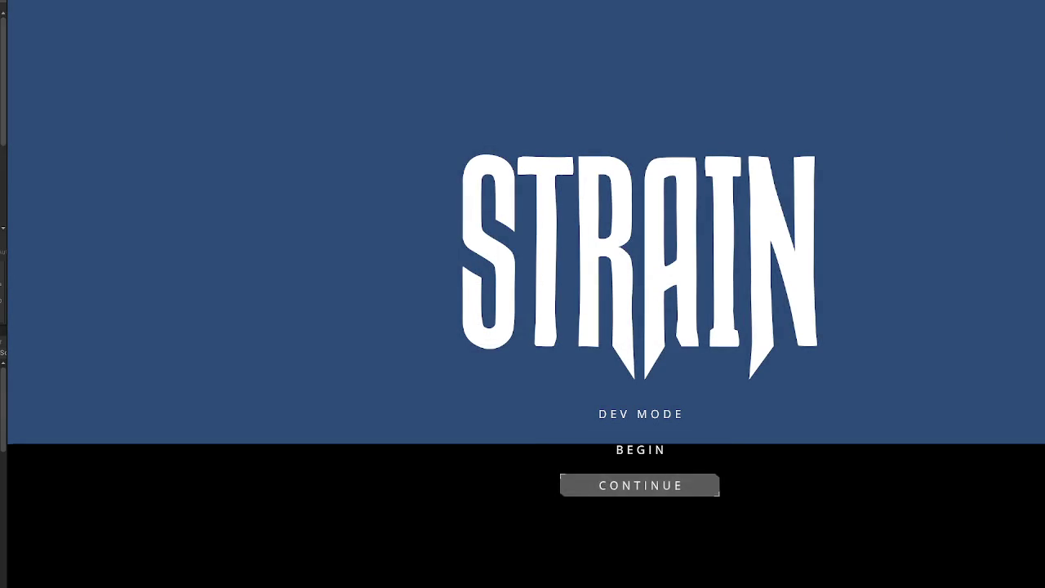
Step: Drop the Voice volume slider to zero in Options, then start a new game with BEGIN
{"action": "left_click", "coordinate": [711, 485]}
{"action": "left_click_drag", "start_coordinate": [889, 488], "coordinate": [625, 490]}
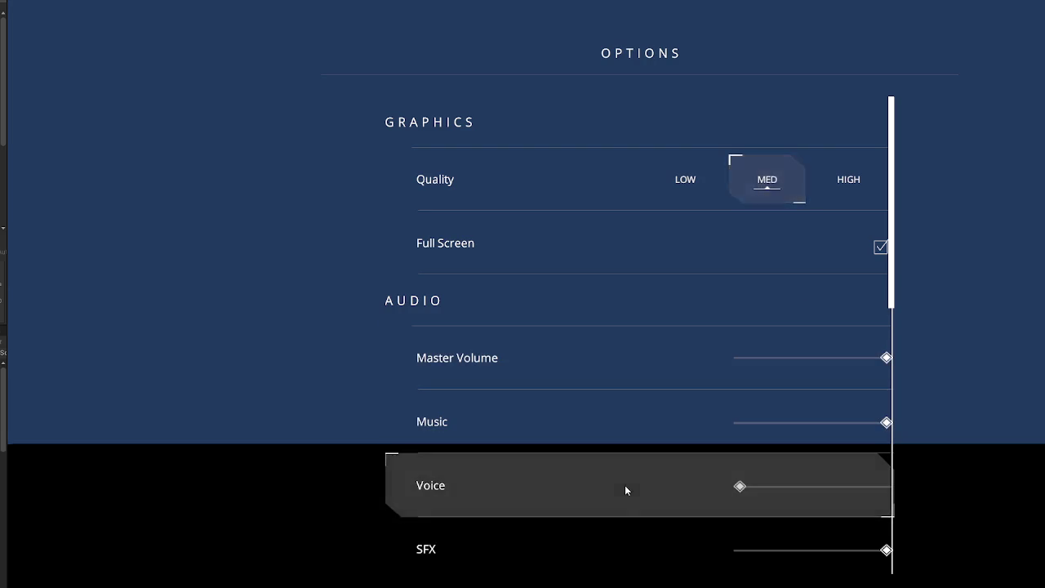
{"action": "key", "text": "Escape"}
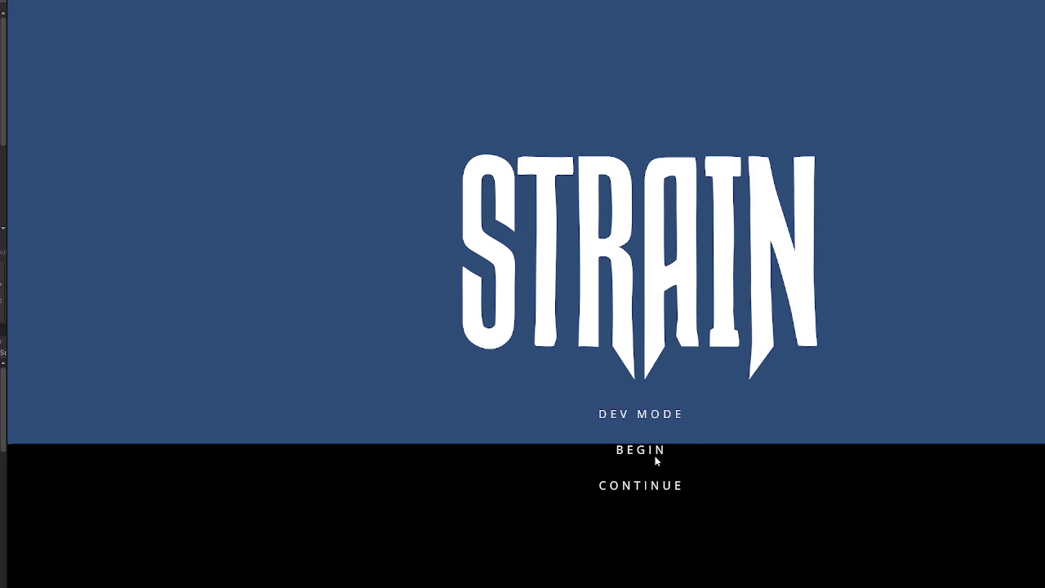
{"action": "left_click", "coordinate": [656, 415]}
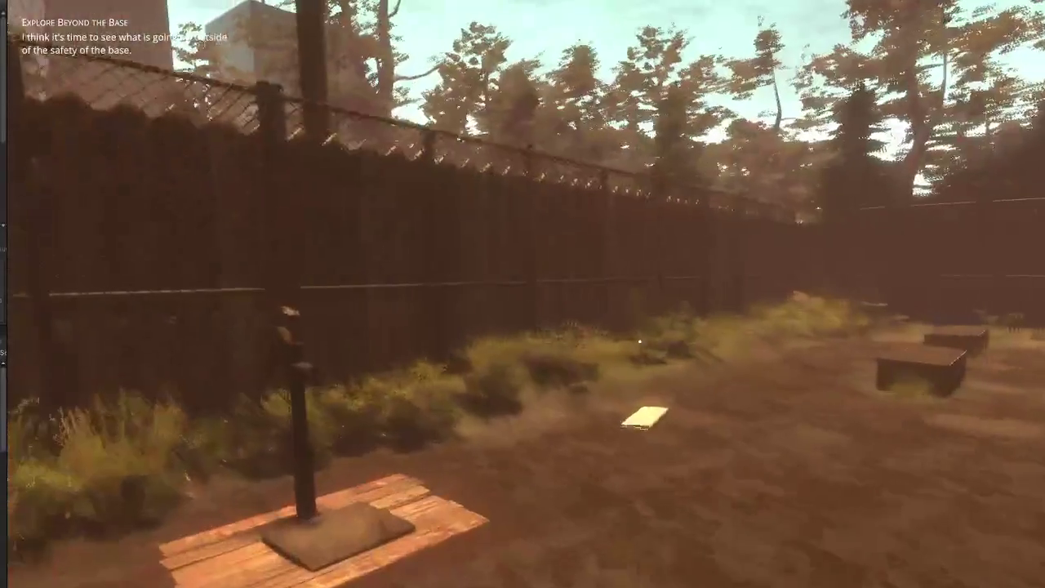
Step: Collect the wildberry plant by the fence, then cross the yard and pick up the item by the platform
{"action": "key", "text": "w"}
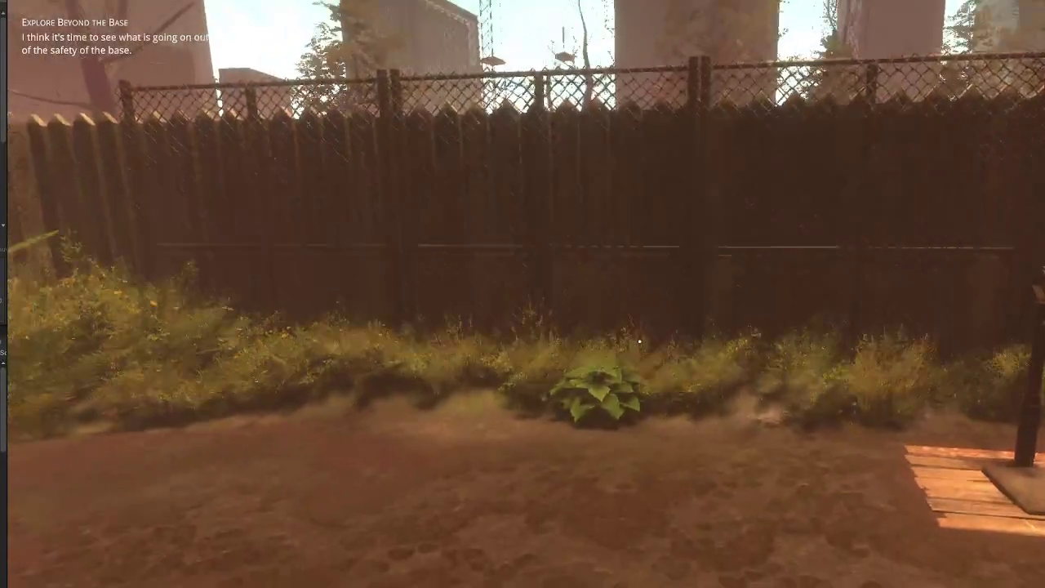
{"action": "key", "text": "e"}
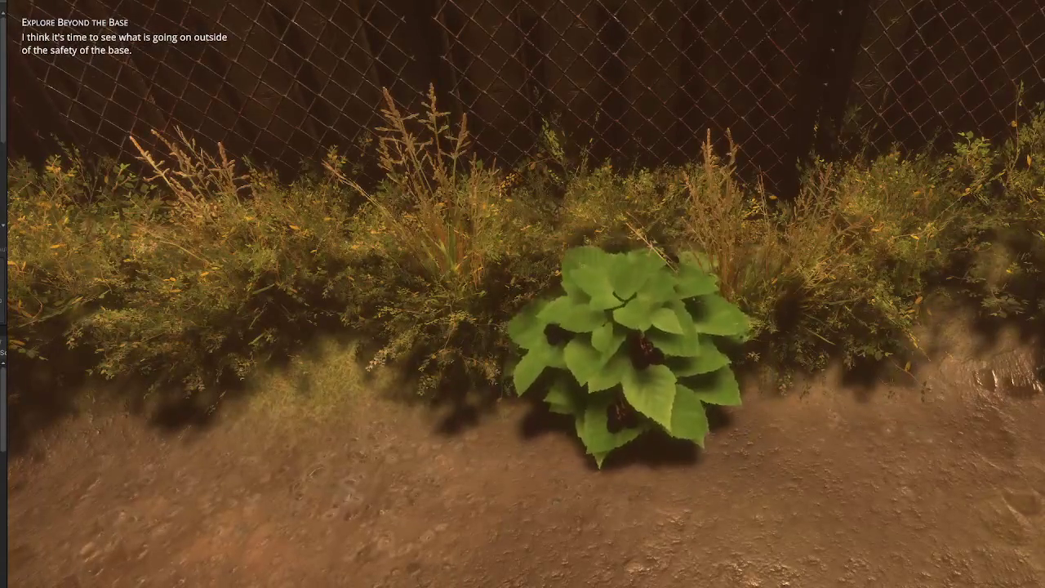
{"action": "key", "text": "w"}
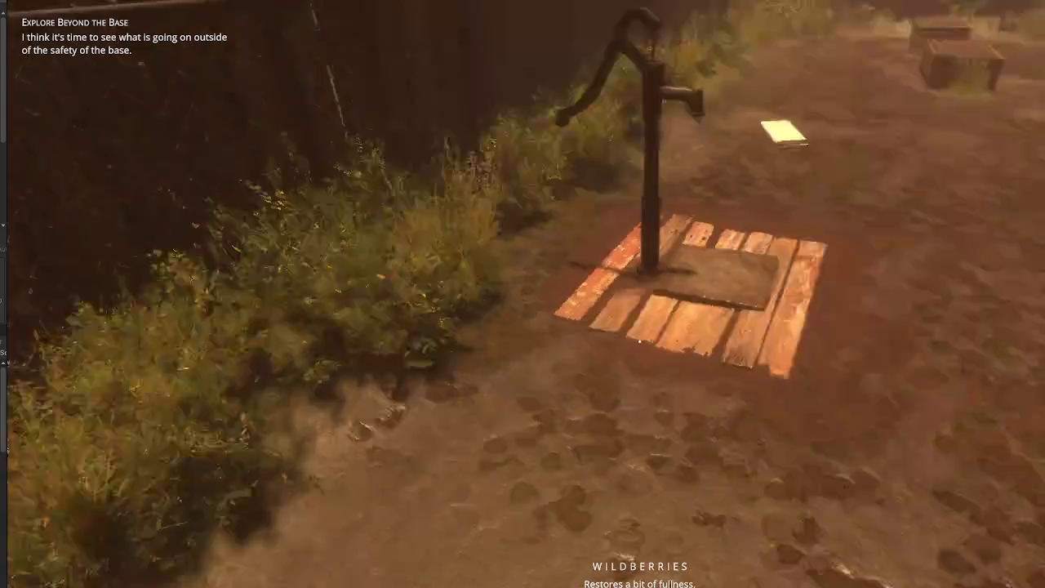
{"action": "key", "text": "w"}
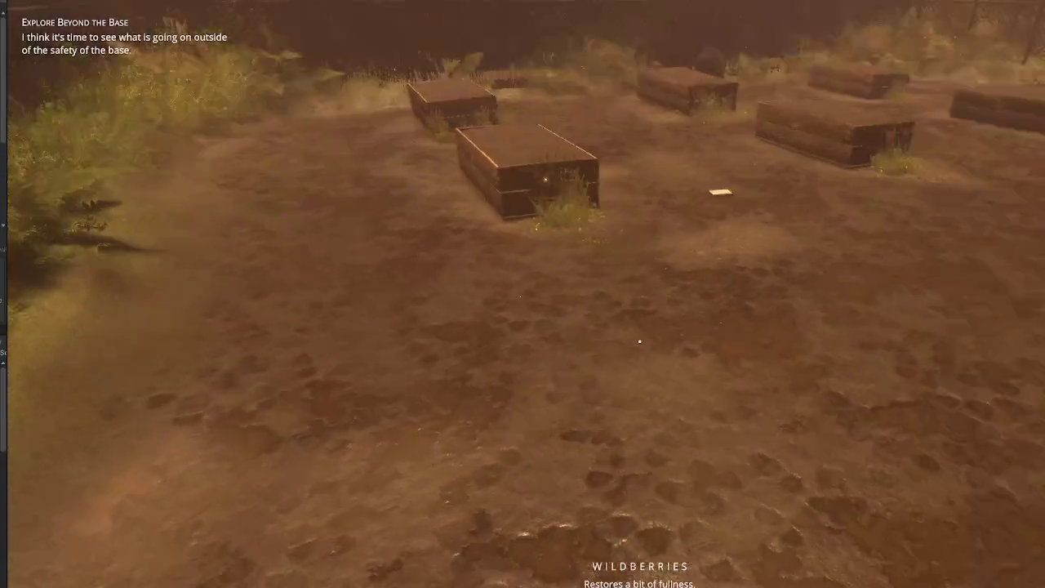
{"action": "key", "text": "w"}
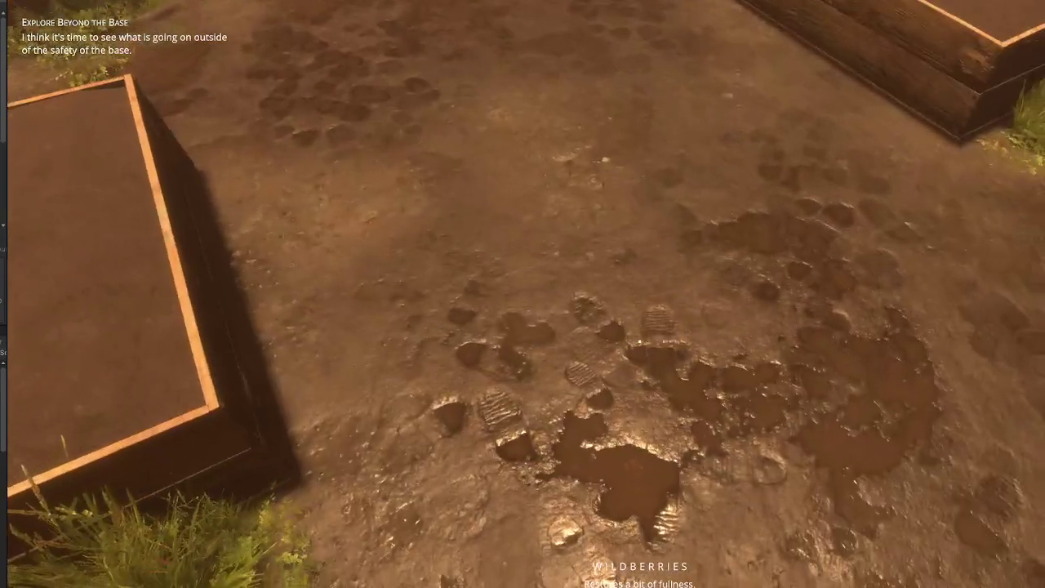
{"action": "key", "text": "w"}
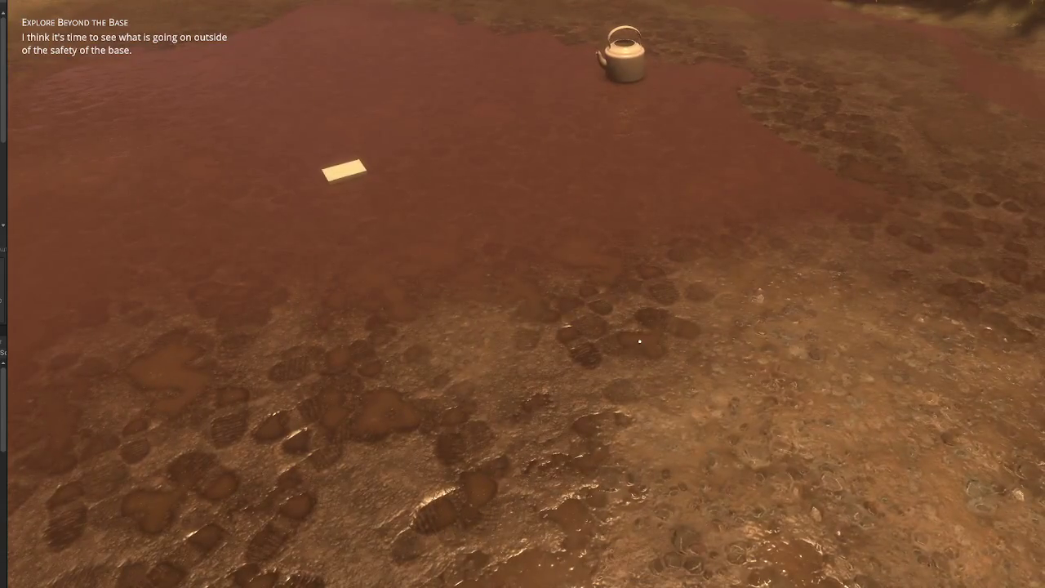
{"action": "key", "text": "e"}
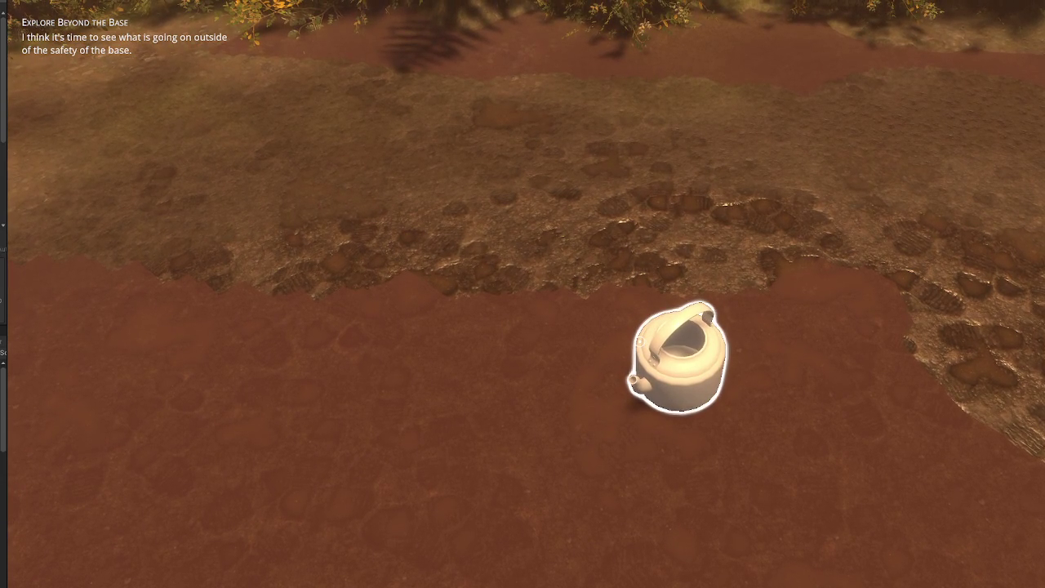
Step: Inspect and drop the kettle, then walk to the garbage bag by the fence and tear it open
{"action": "left_click", "coordinate": [756, 307]}
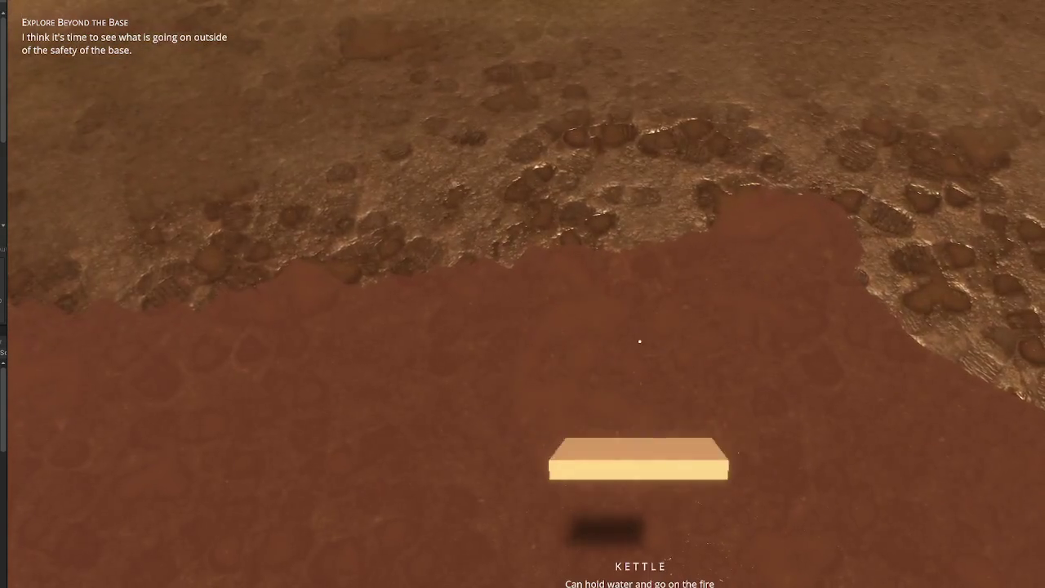
{"action": "left_click", "coordinate": [640, 337]}
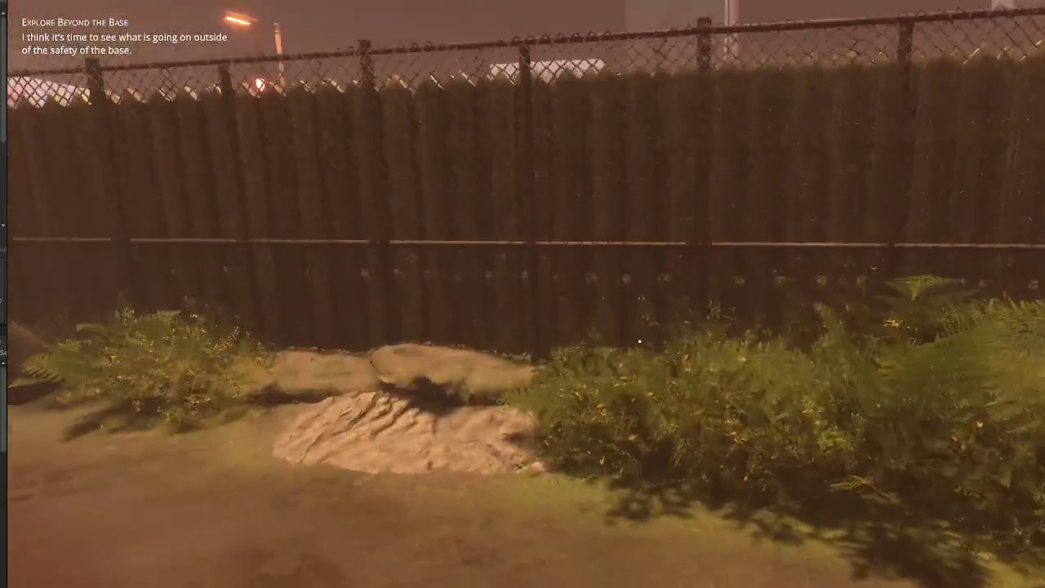
{"action": "key", "text": "w"}
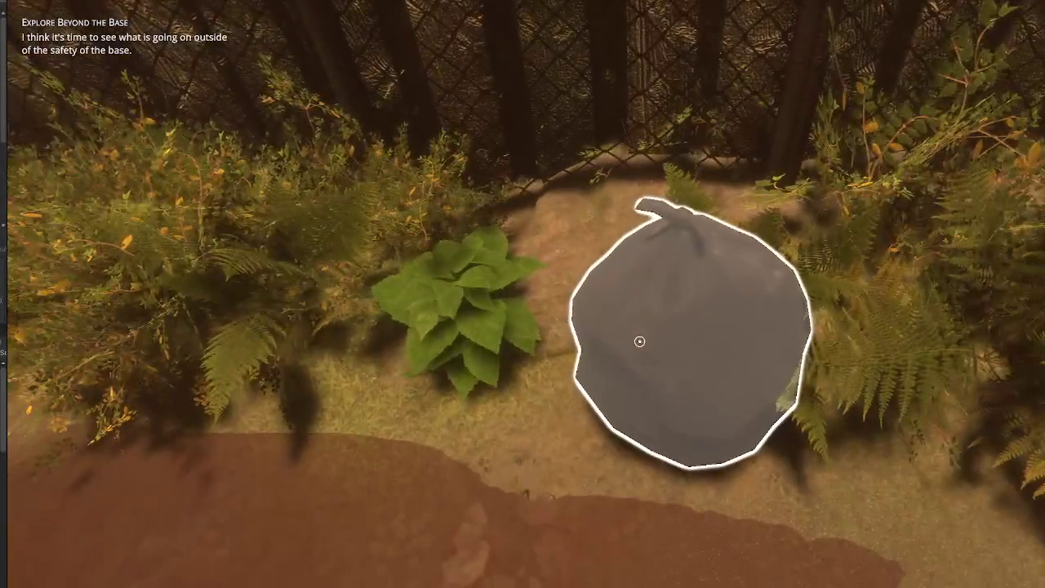
{"action": "key", "text": "e"}
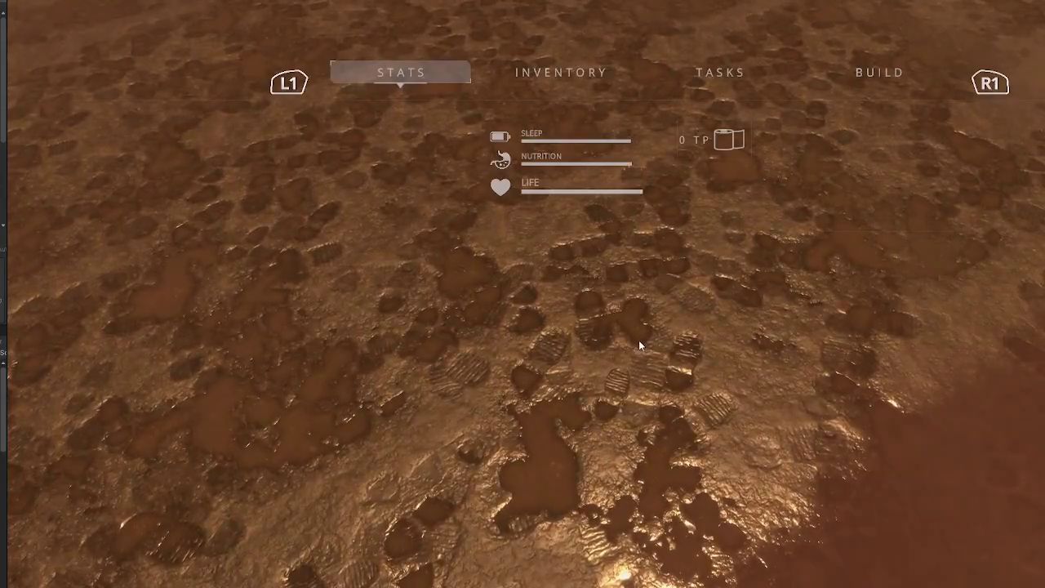
Step: Place a Newspaper Bed on the ground and check the player stats menu
{"action": "key", "text": "Return"}
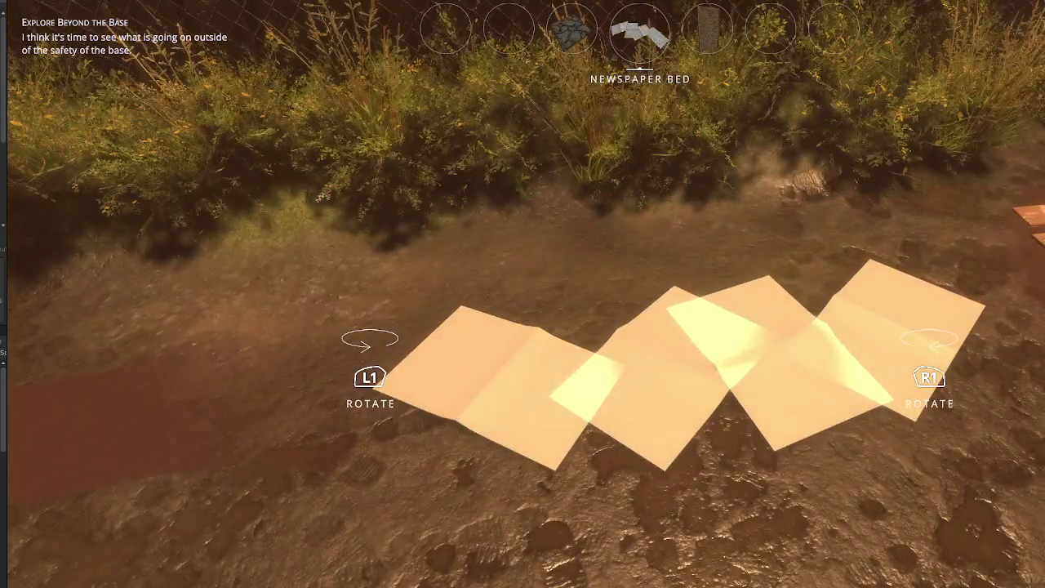
{"action": "key", "text": "Return"}
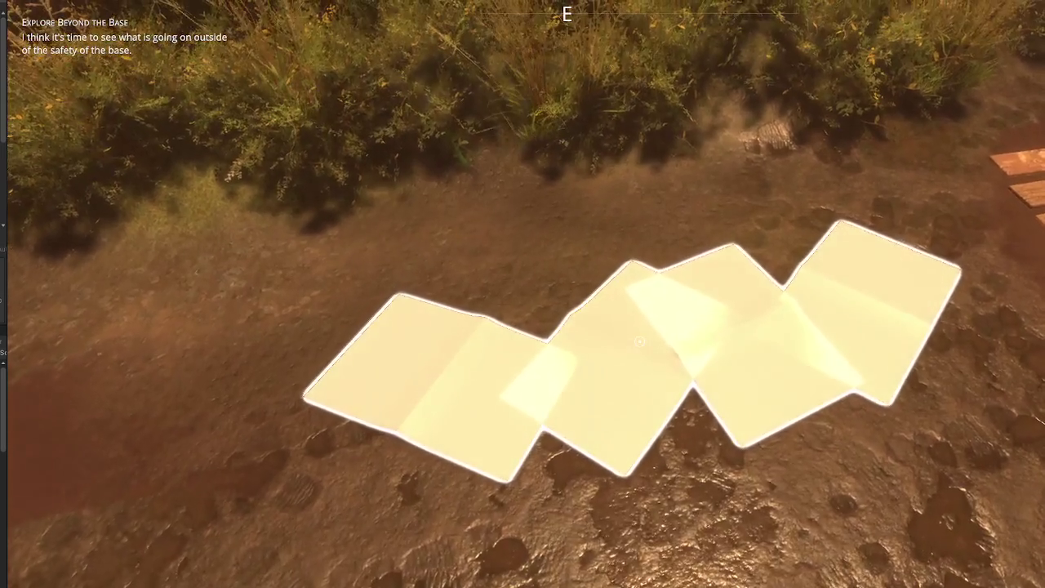
{"action": "key", "text": "Tab"}
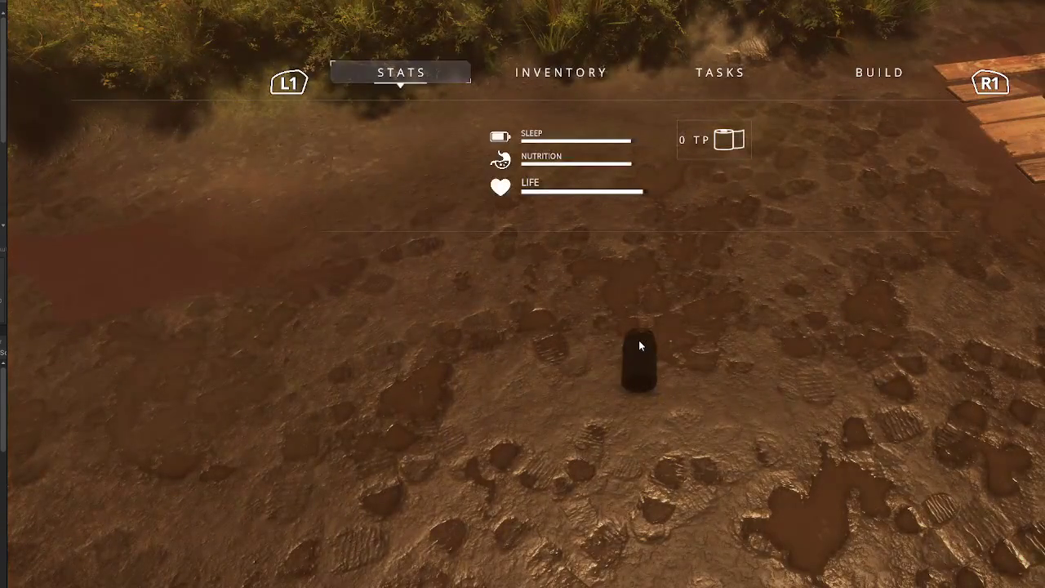
Step: Place a second Newspaper Bed, rotated horizontally with Q
{"action": "key", "text": "Return"}
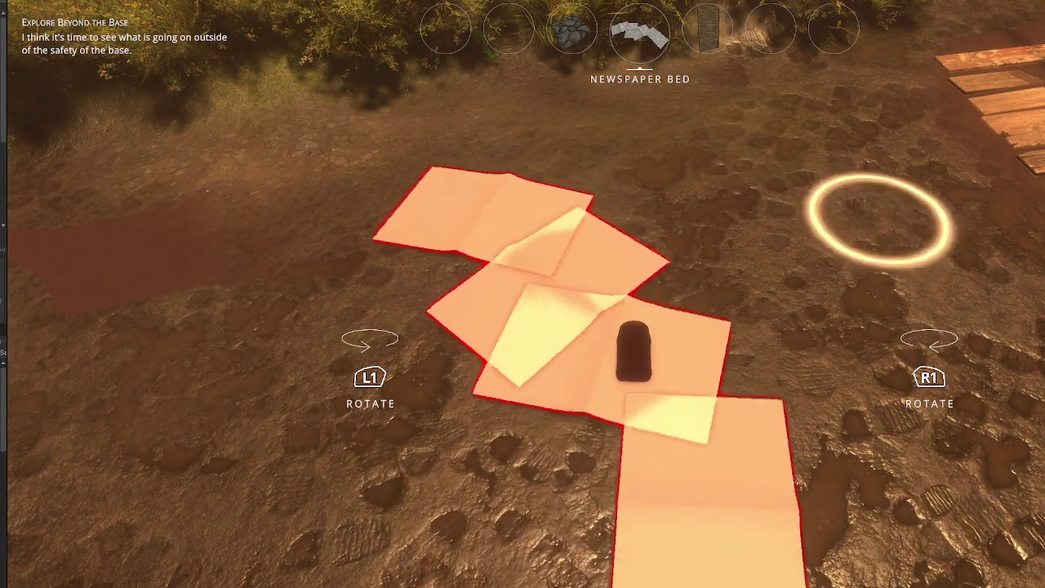
{"action": "key", "text": "q"}
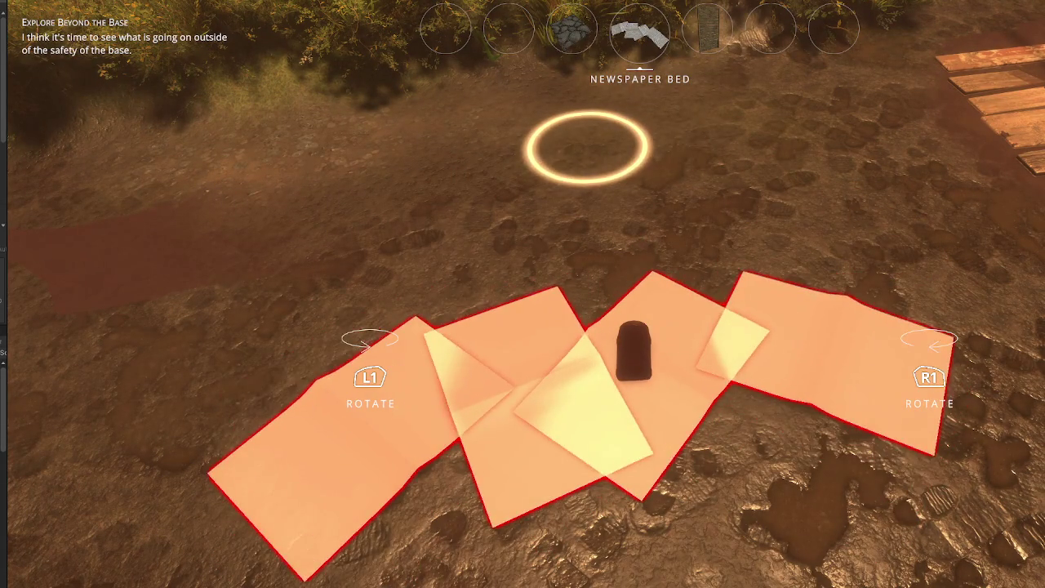
{"action": "key", "text": "w"}
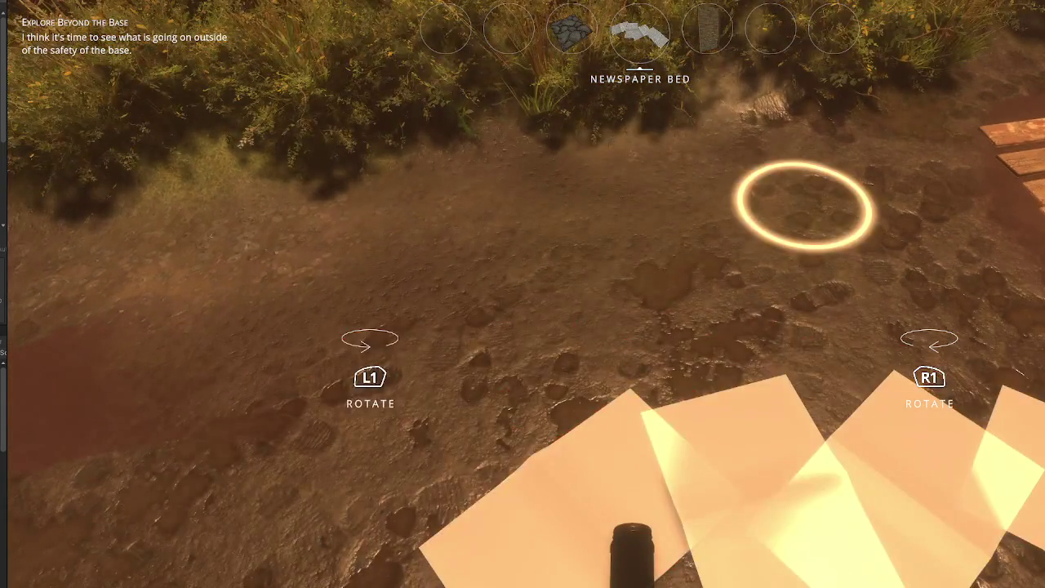
{"action": "key", "text": "Return"}
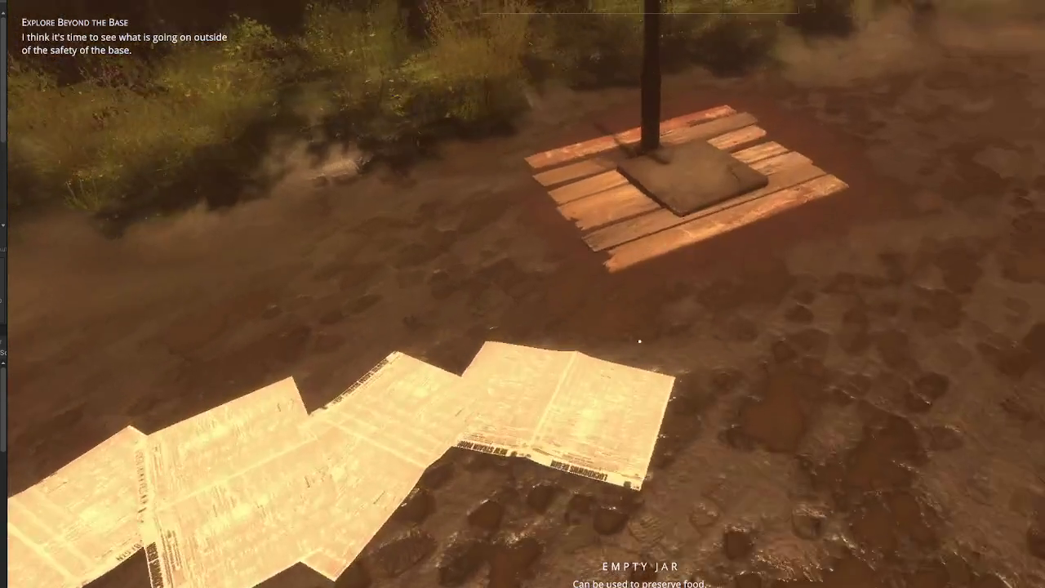
Step: Walk to a raised wooden bed and plant the tomato sapling in it
{"action": "key", "text": "w"}
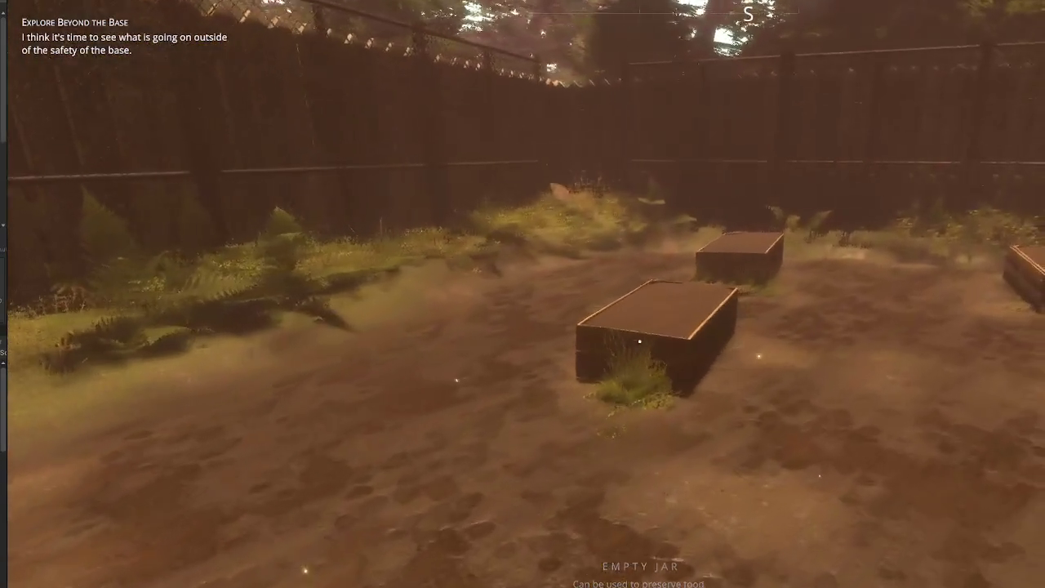
{"action": "key", "text": "w"}
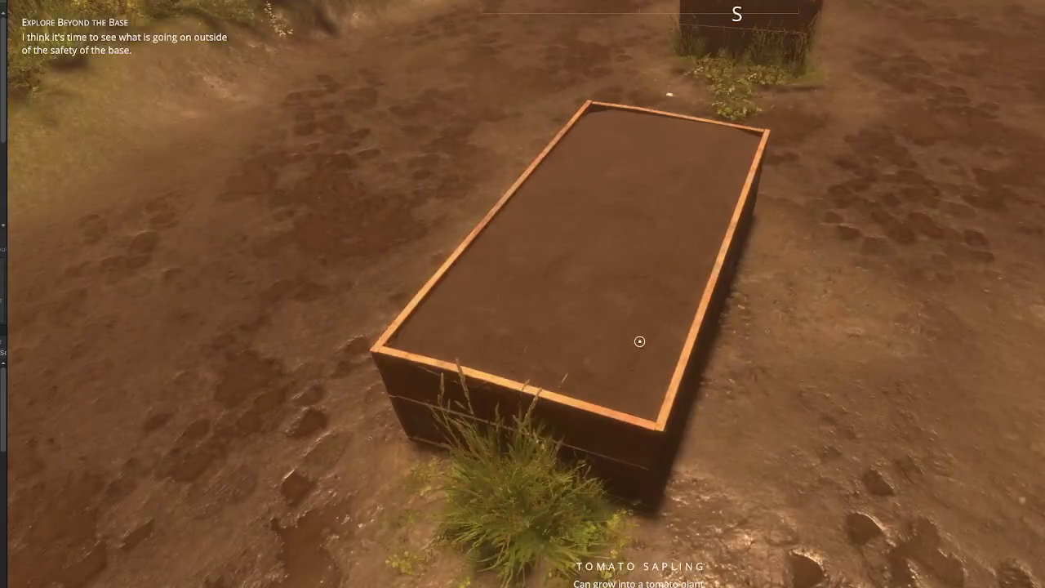
{"action": "key", "text": "w"}
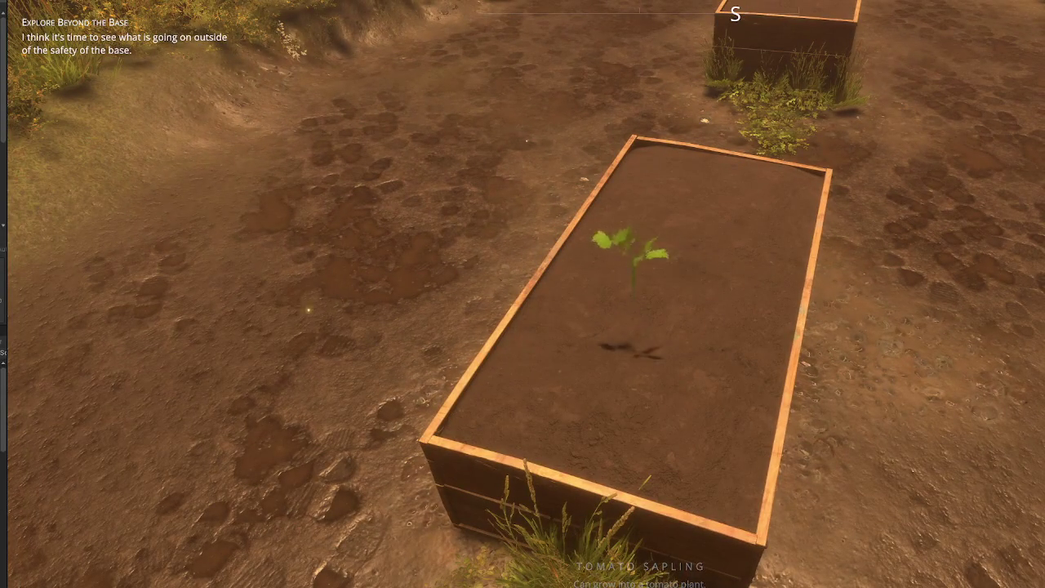
Step: Go back to the water pump by the pallet and fill the kettle
{"action": "key", "text": "s"}
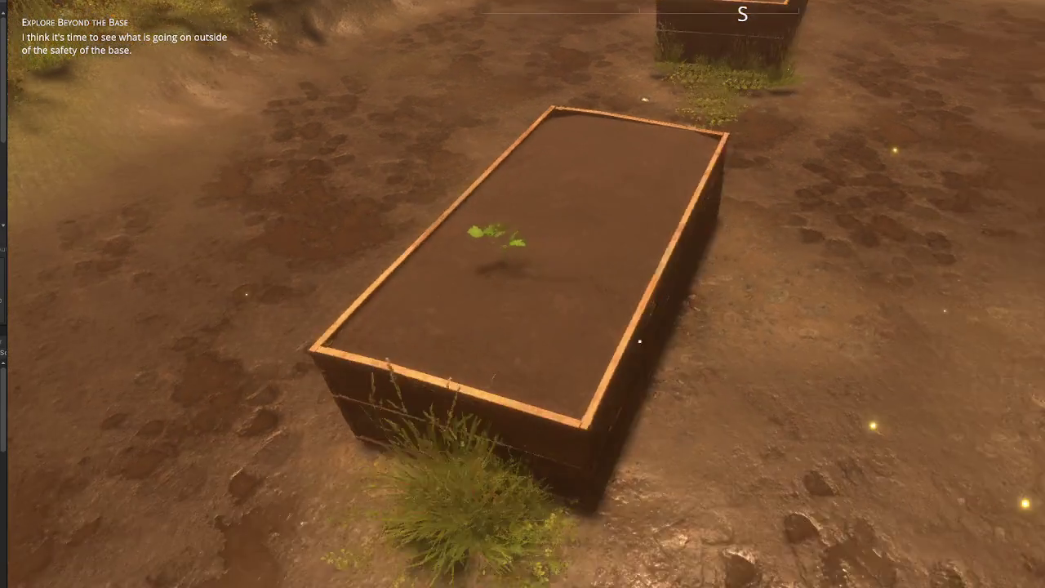
{"action": "key", "text": "w"}
{"action": "key", "text": "w"}
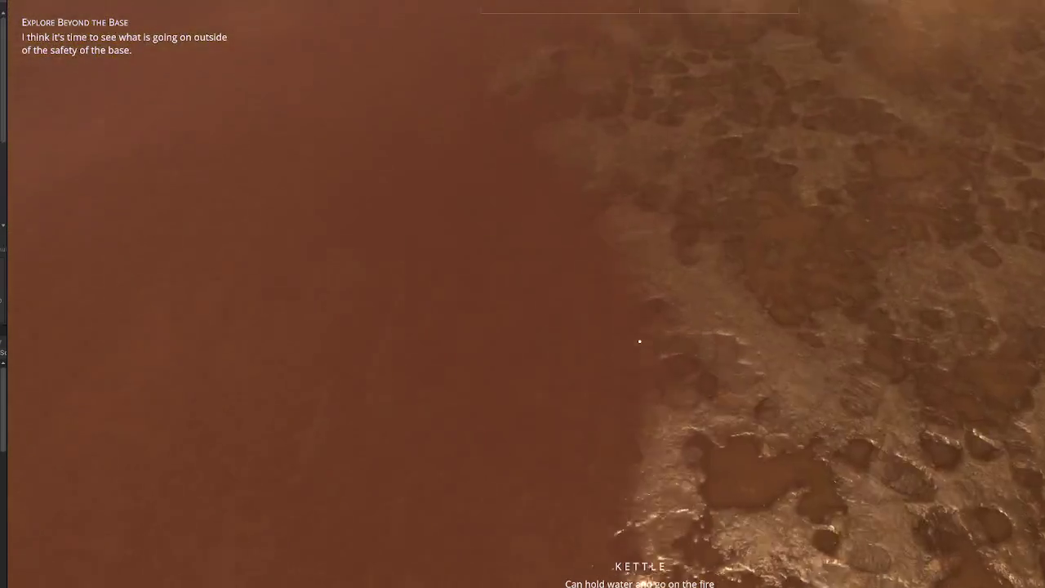
{"action": "key", "text": "w"}
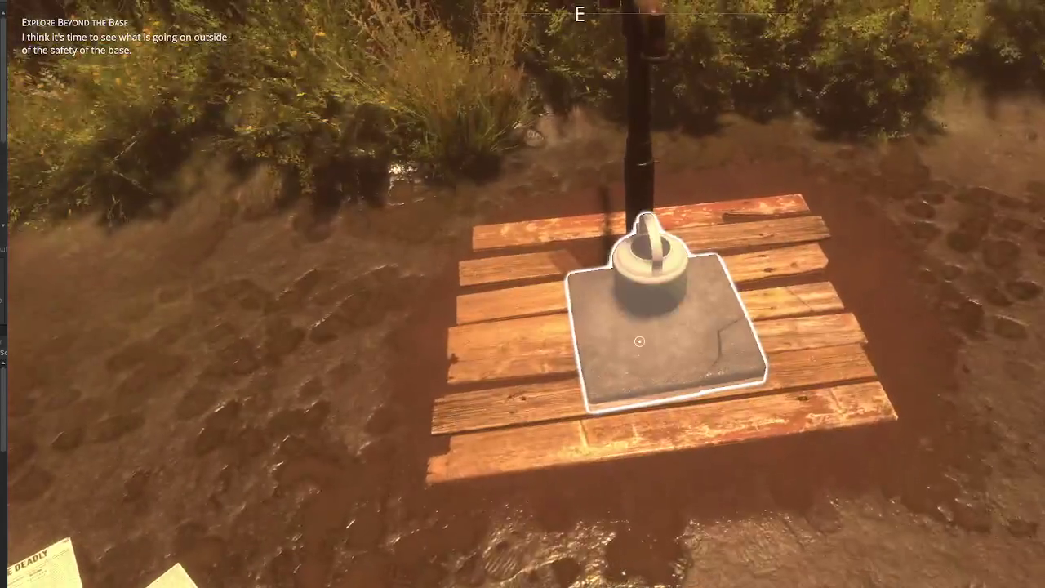
{"action": "key", "text": "e"}
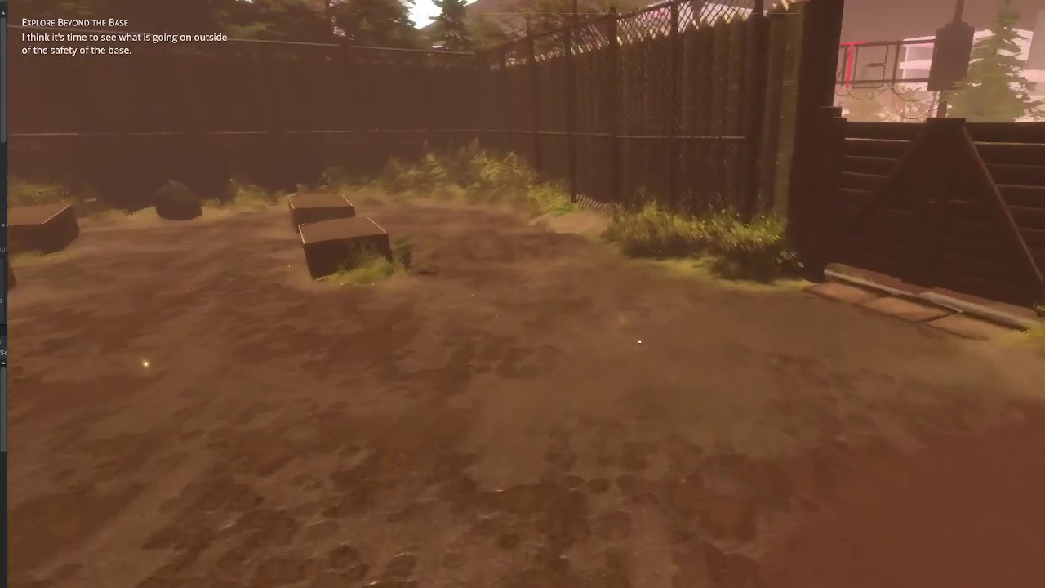
Step: Walk to the boulder in the yard and break it apart
{"action": "key", "text": "w"}
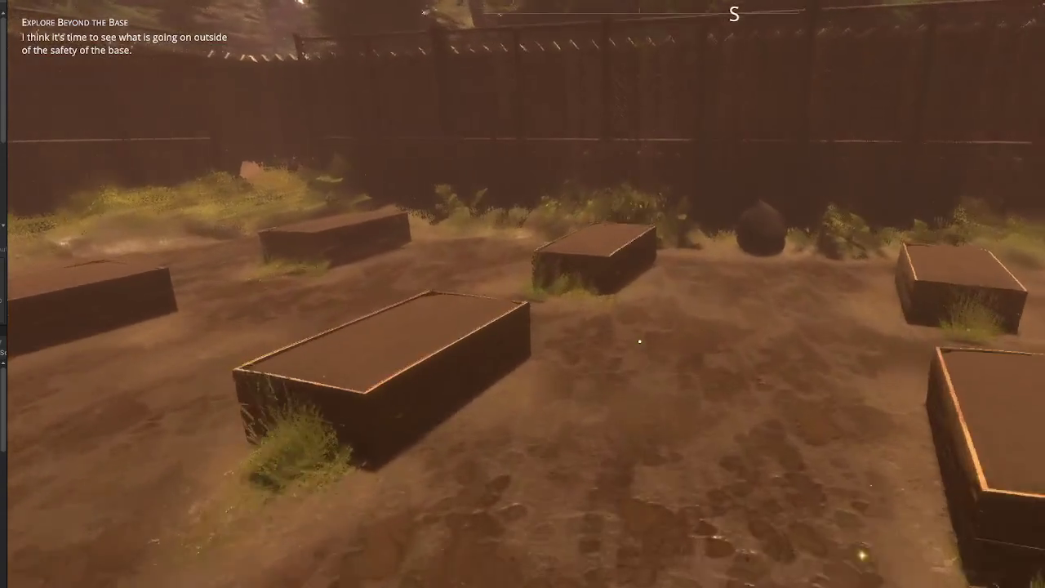
{"action": "key", "text": "w"}
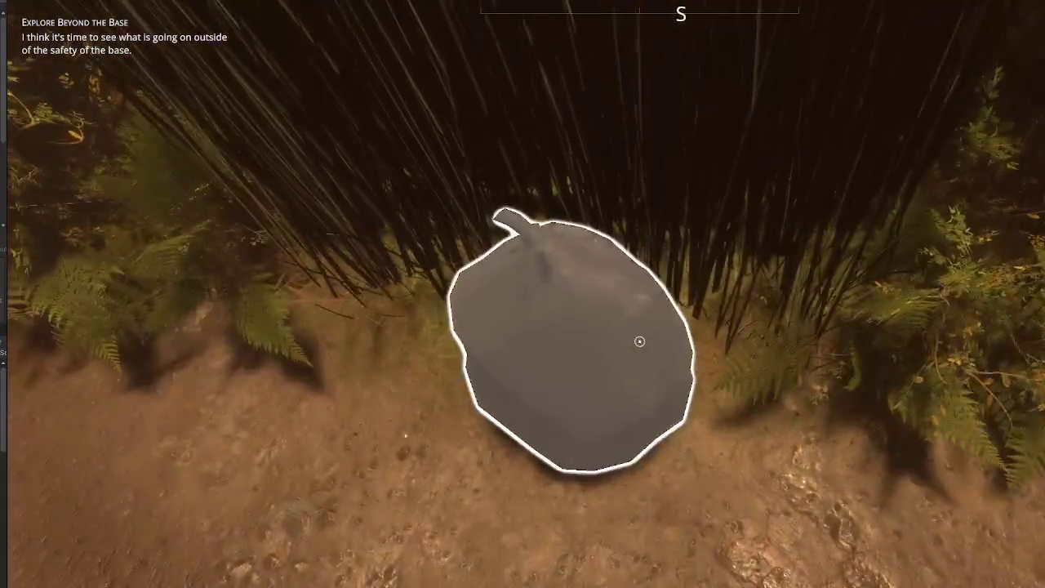
{"action": "left_click", "coordinate": [639, 341]}
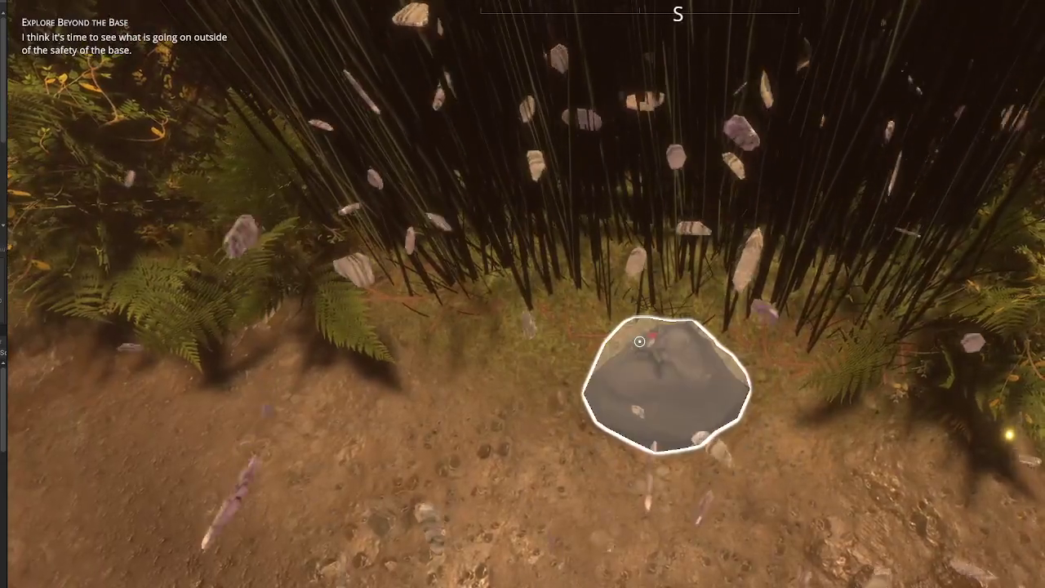
Step: Go through the wooden gate into the alley and check the player stats
{"action": "key", "text": "e"}
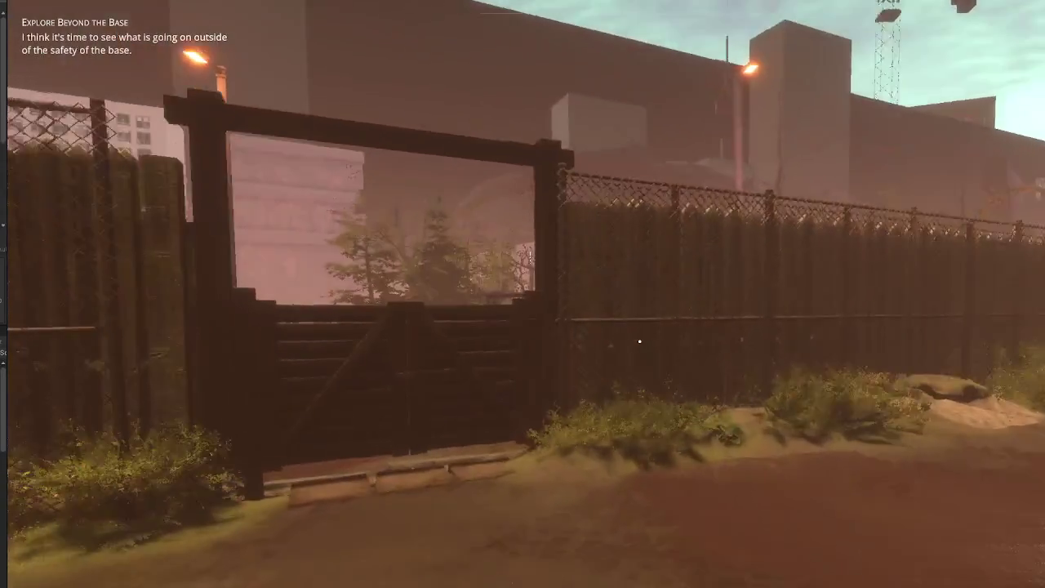
{"action": "key", "text": "w"}
{"action": "key", "text": "e"}
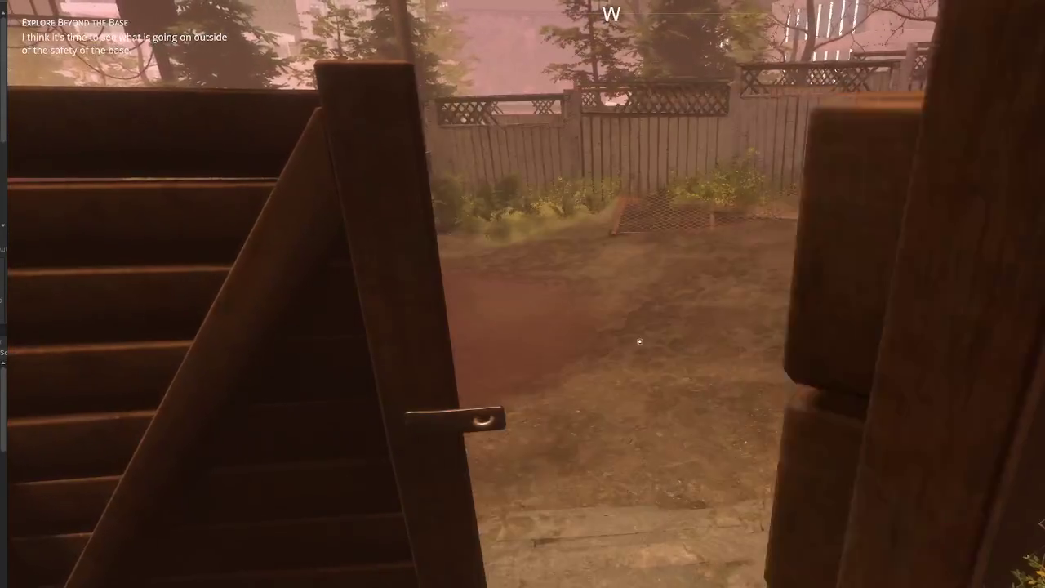
{"action": "key", "text": "Tab"}
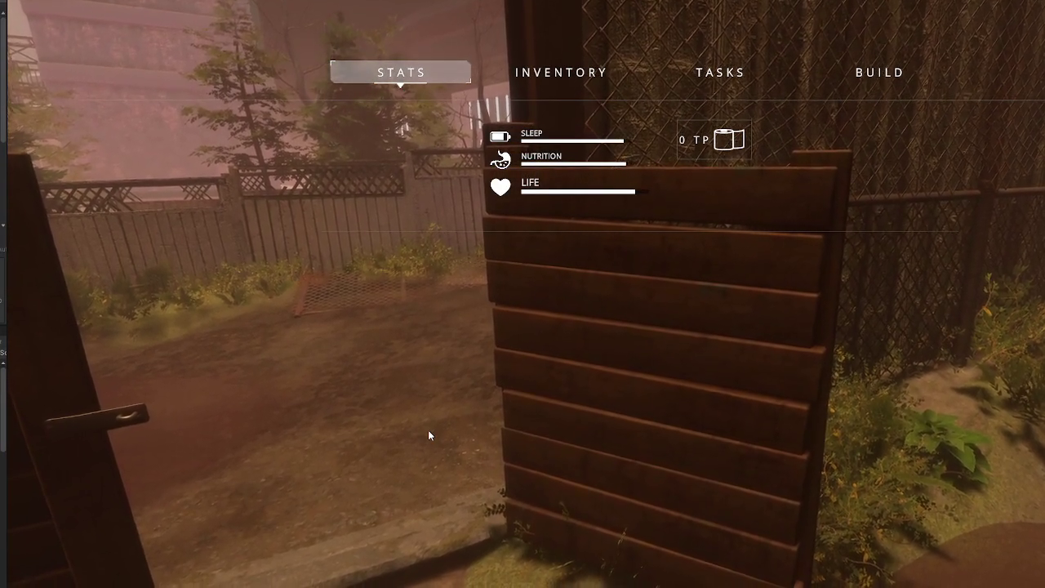
{"action": "key", "text": "Tab"}
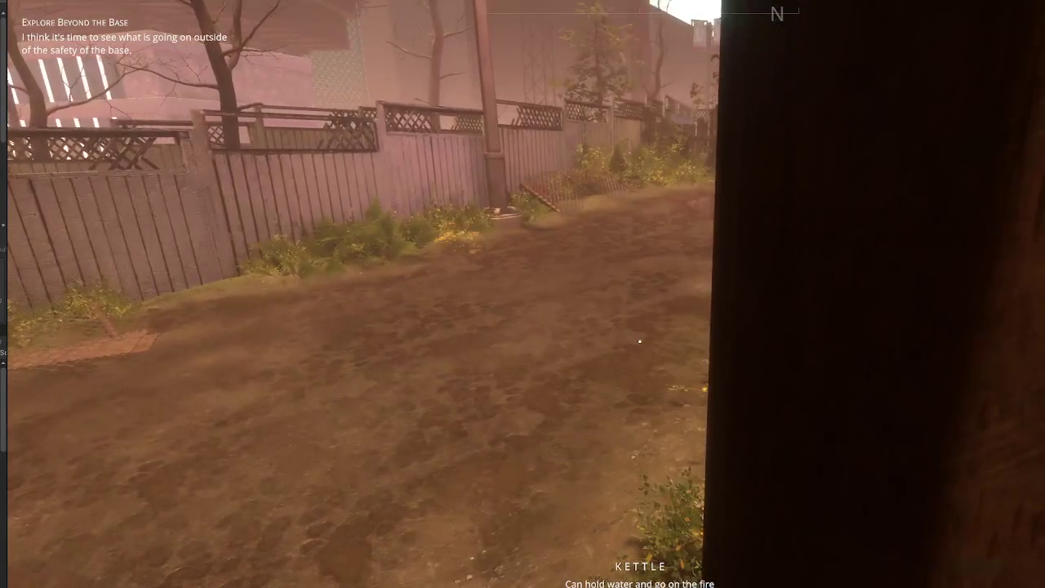
Step: Pick up the hay plant and kettle in the alley, then head back through the gate
{"action": "key", "text": "w"}
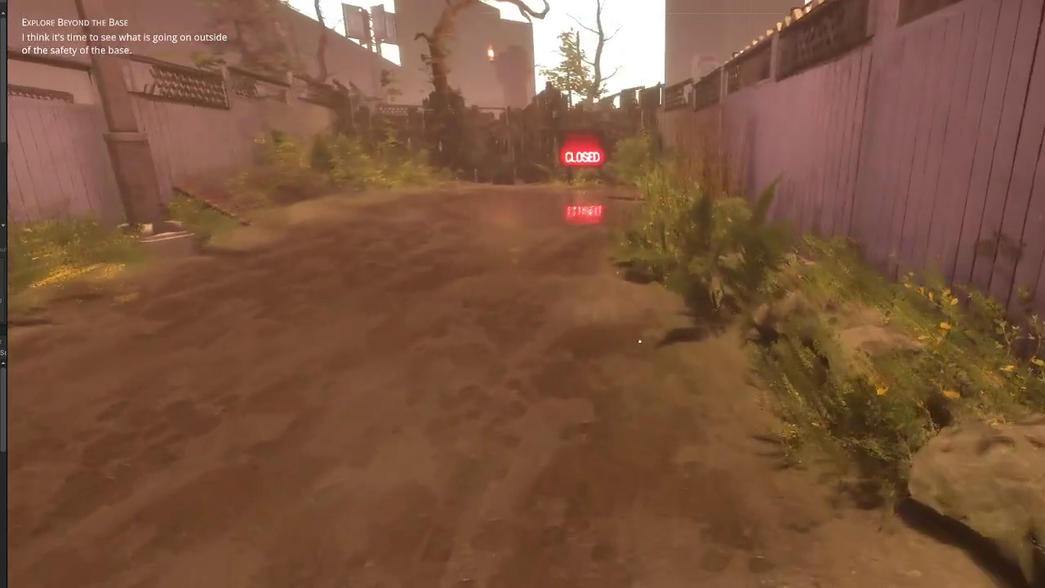
{"action": "key", "text": "w"}
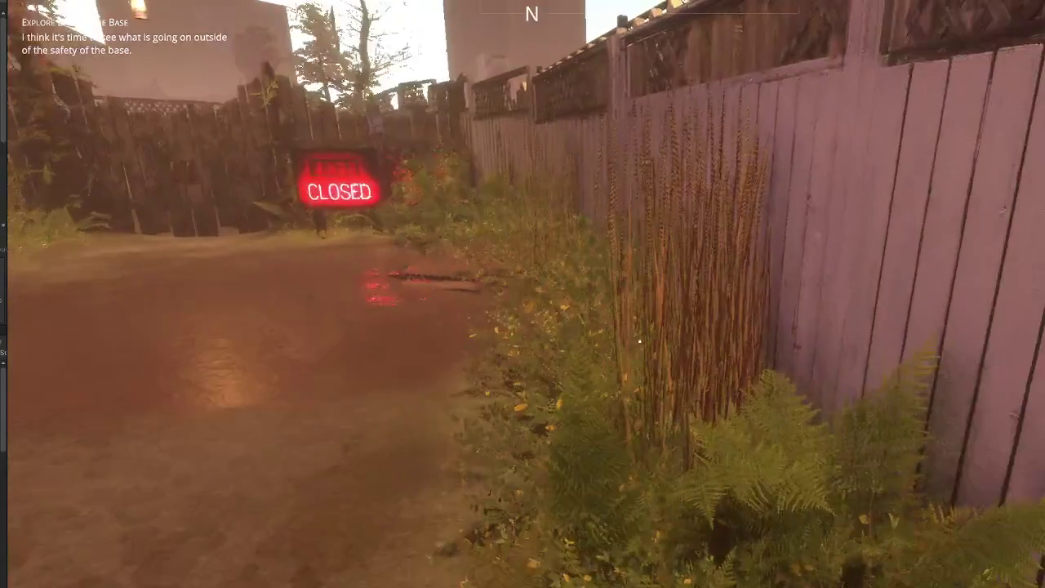
{"action": "key", "text": "e"}
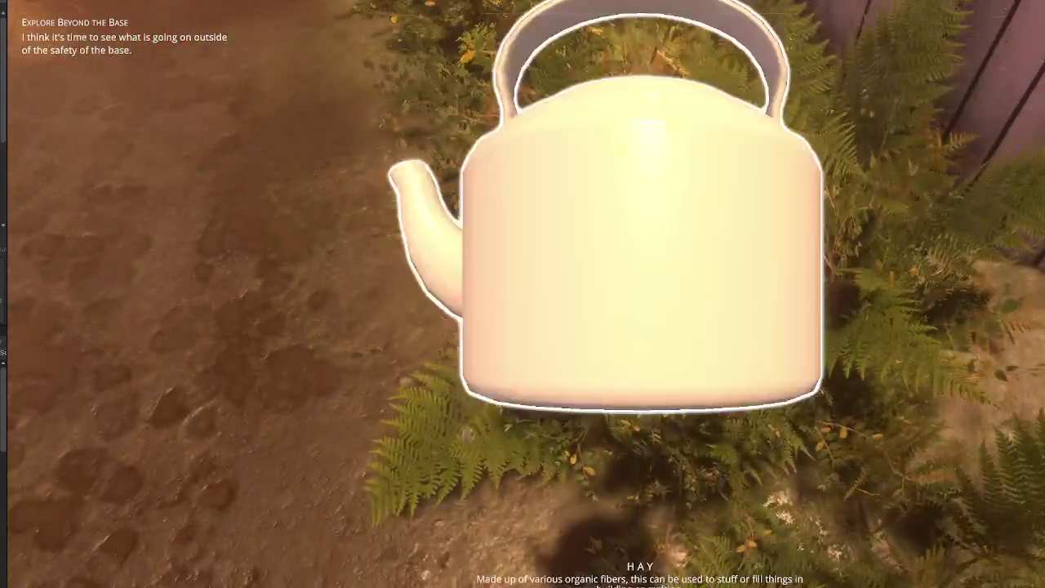
{"action": "key", "text": "e"}
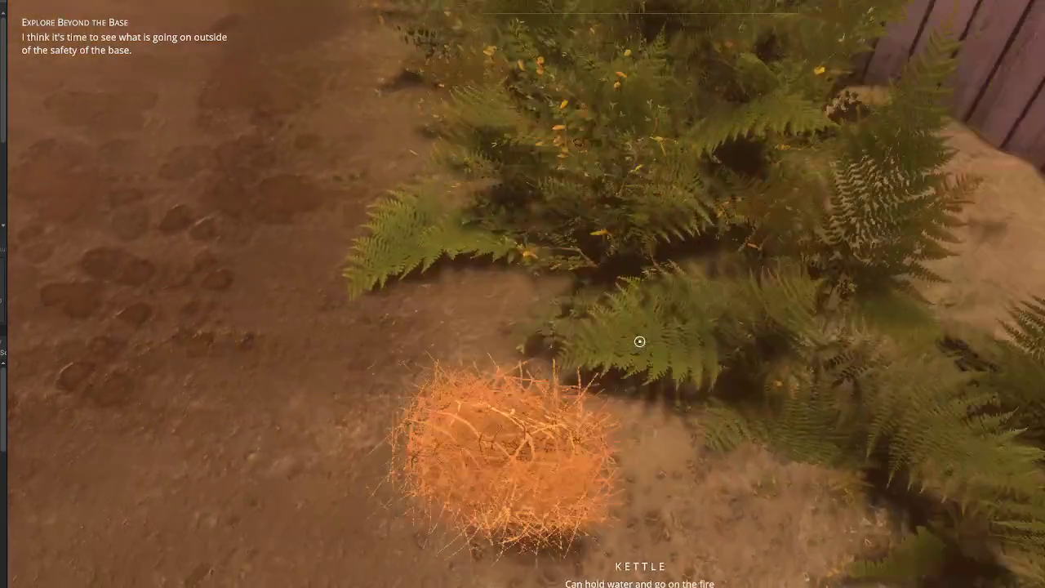
{"action": "key", "text": "w"}
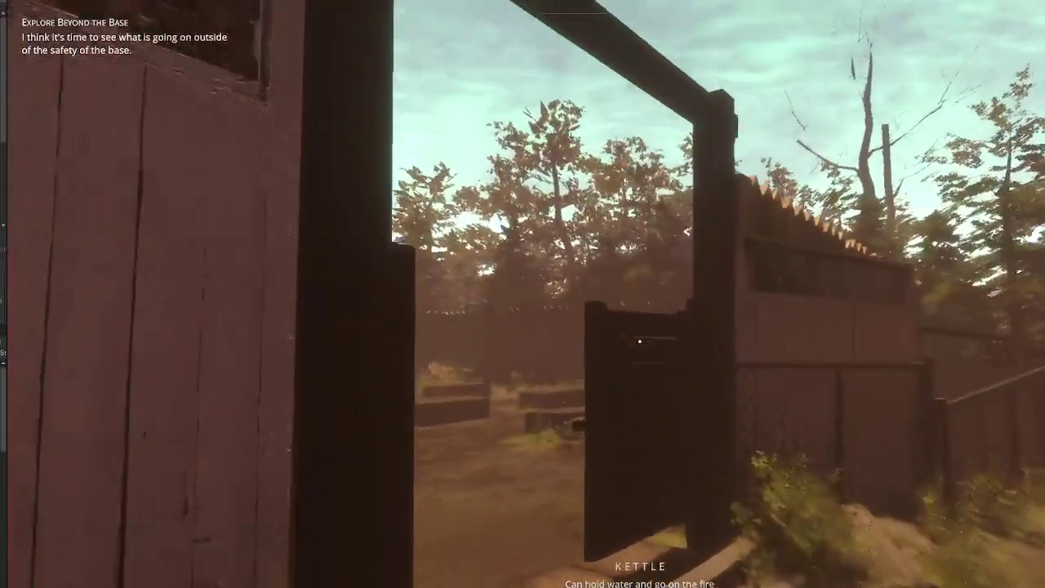
{"action": "key", "text": "w"}
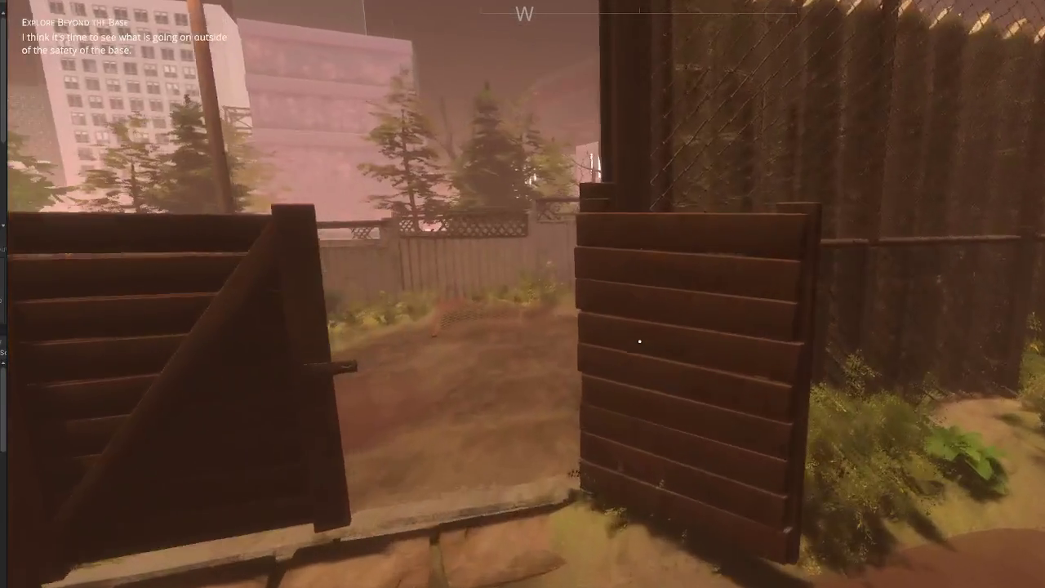
Step: Walk down the alley toward the CLOSED sign and break the wooden board
{"action": "key", "text": "w"}
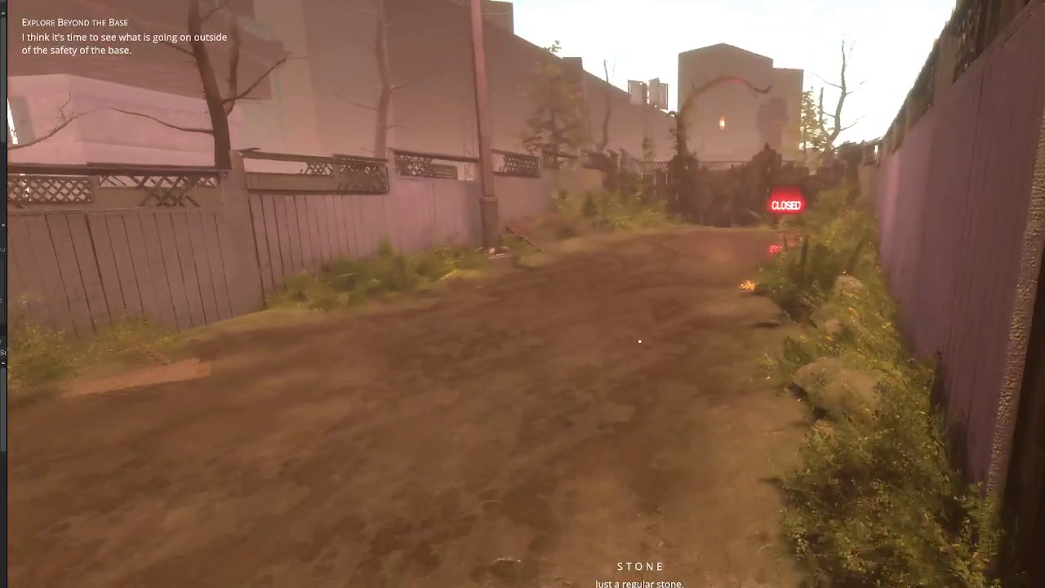
{"action": "key", "text": "w"}
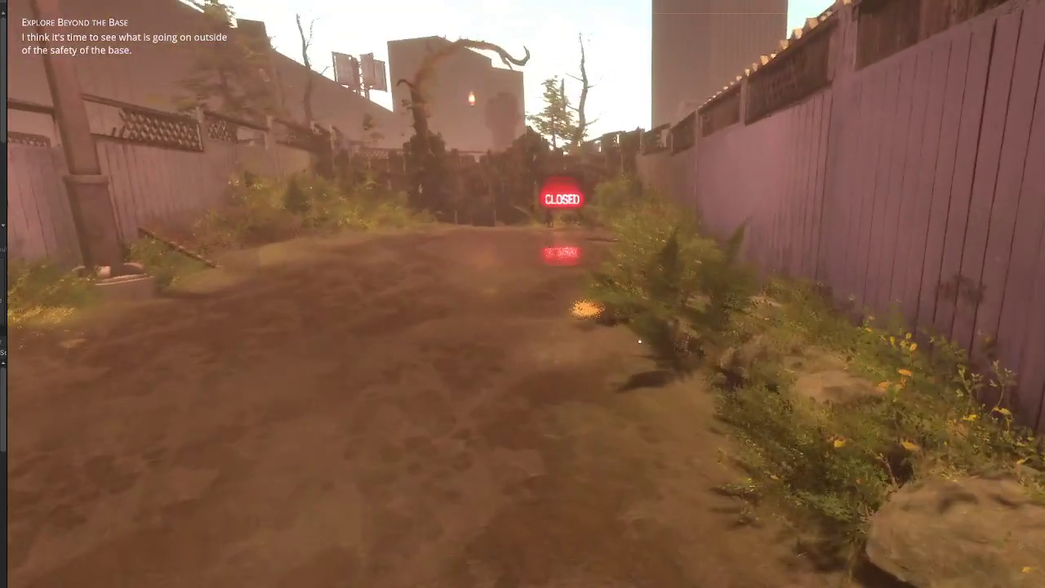
{"action": "key", "text": "w"}
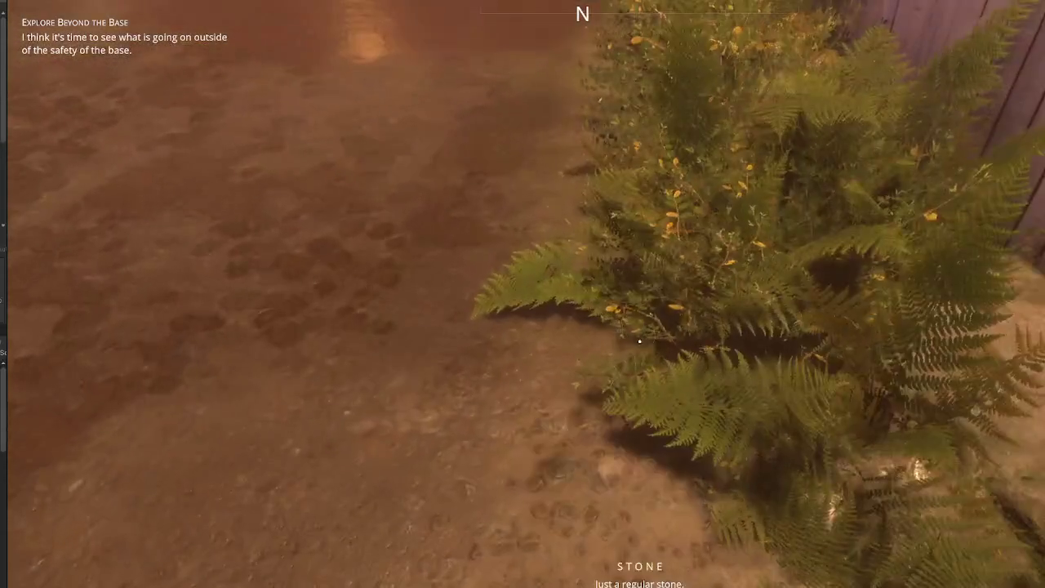
{"action": "key", "text": "w"}
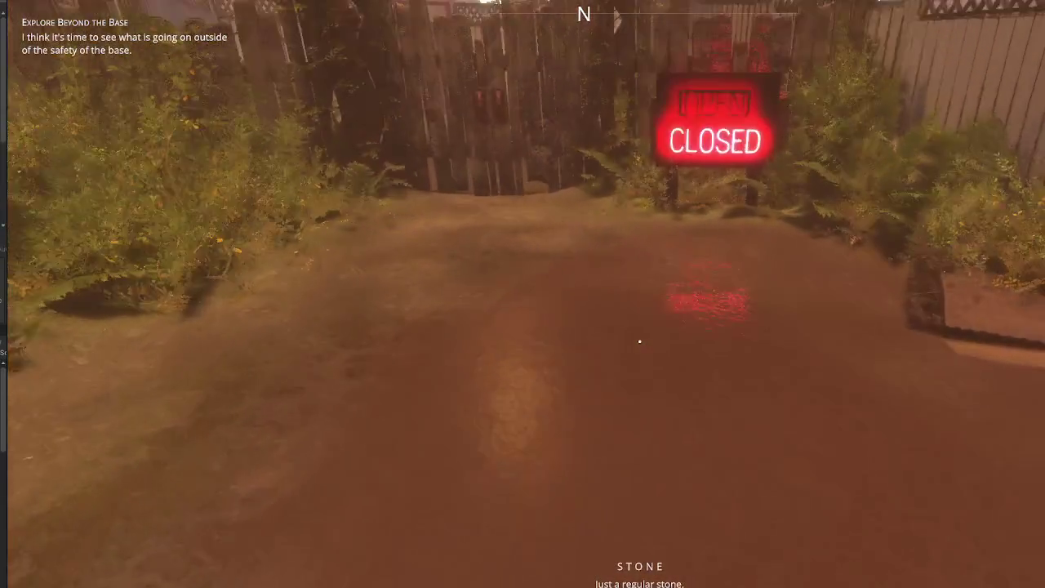
{"action": "key", "text": "w"}
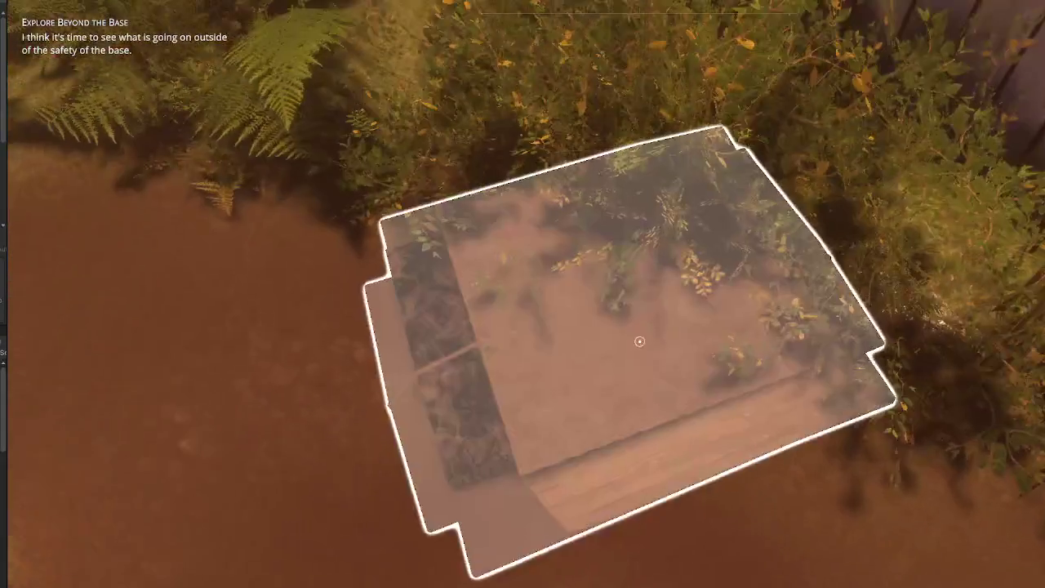
{"action": "key", "text": "e"}
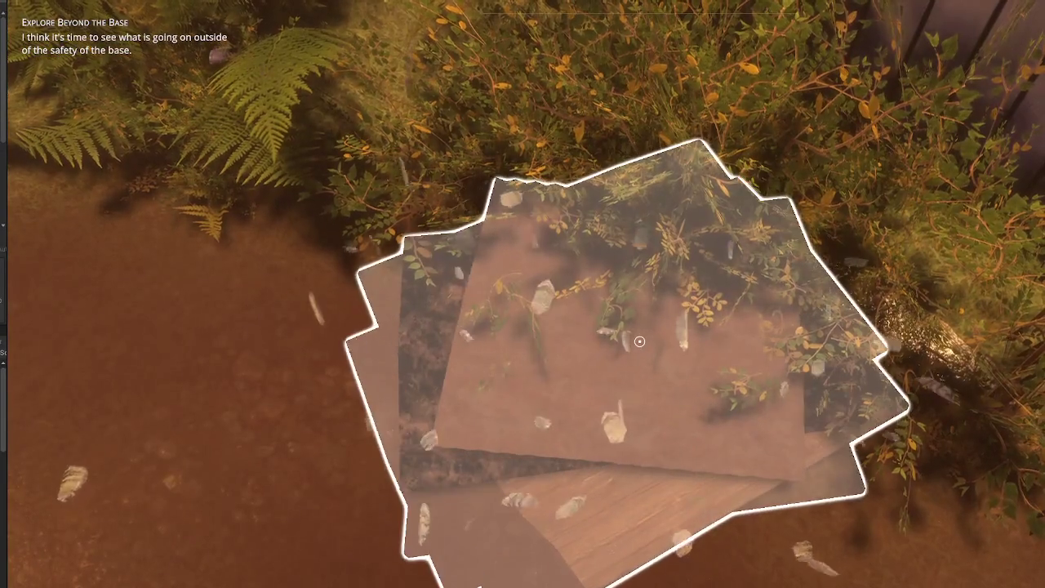
{"action": "key", "text": "w"}
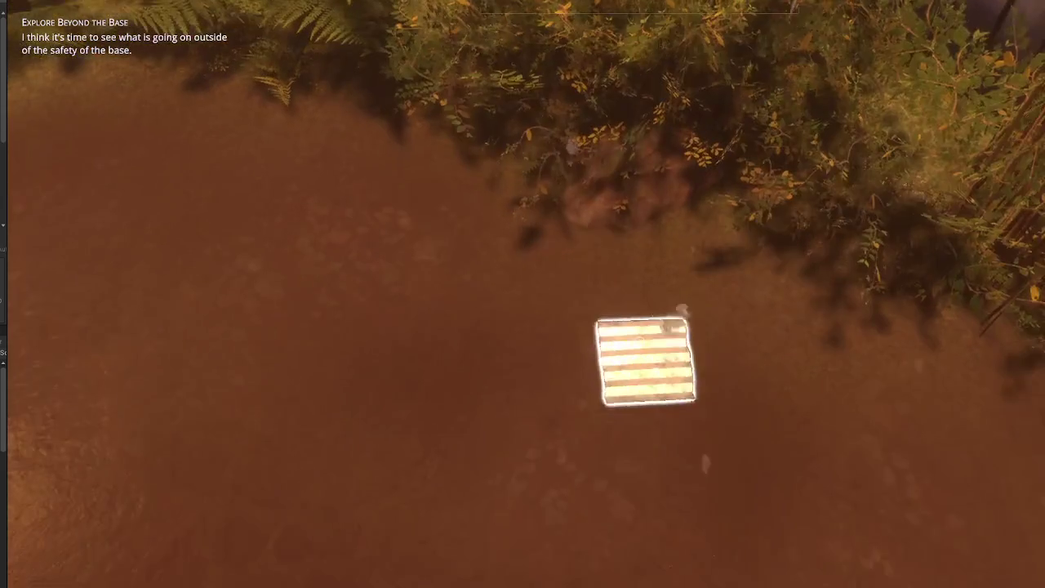
Step: Collect the scrap metal and stones left behind, then view the player stats
{"action": "key", "text": "e"}
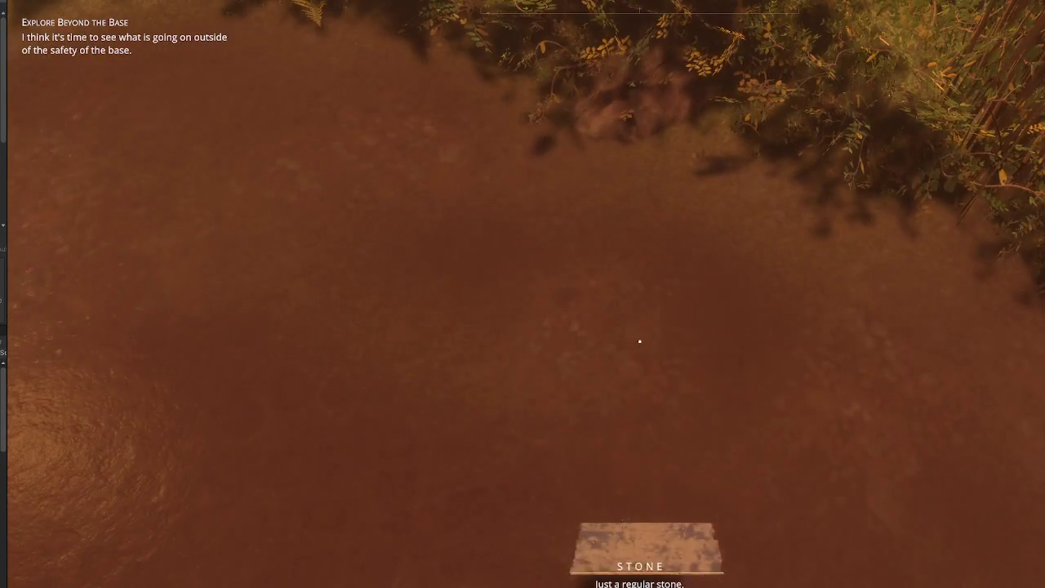
{"action": "key", "text": "e"}
{"action": "key", "text": "e"}
{"action": "key", "text": "e"}
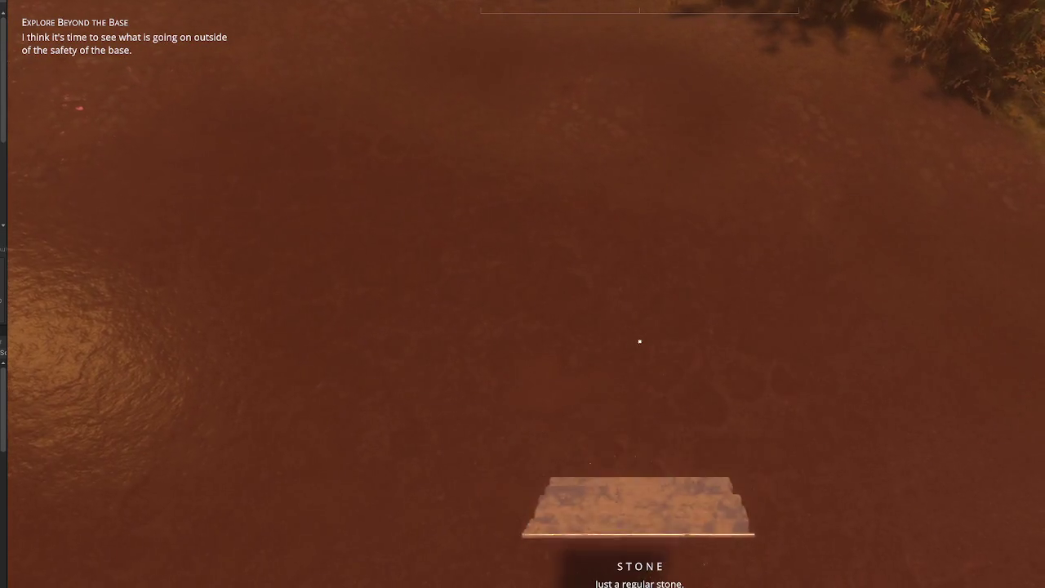
{"action": "key", "text": "e"}
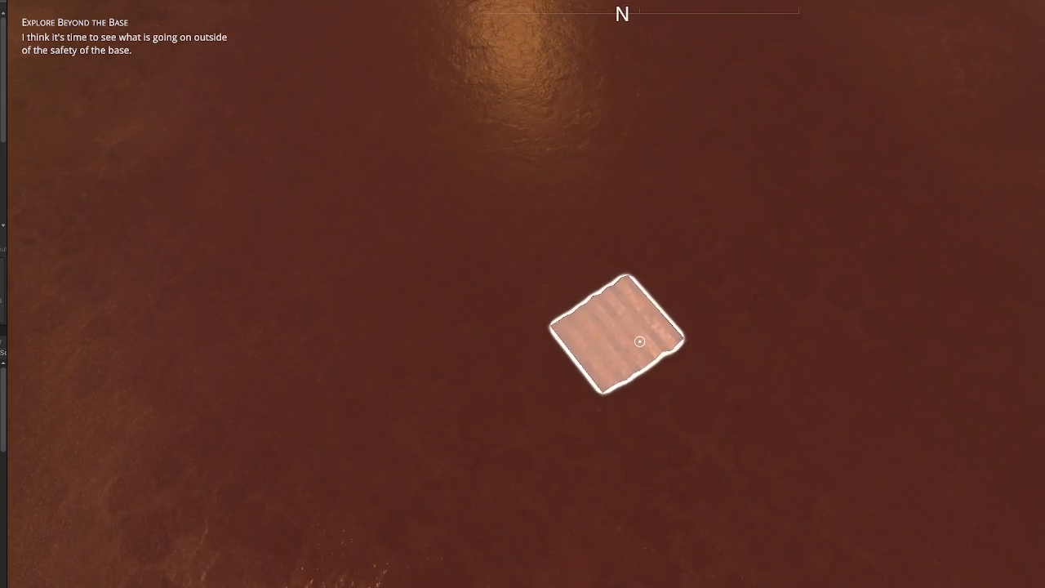
{"action": "key", "text": "Tab"}
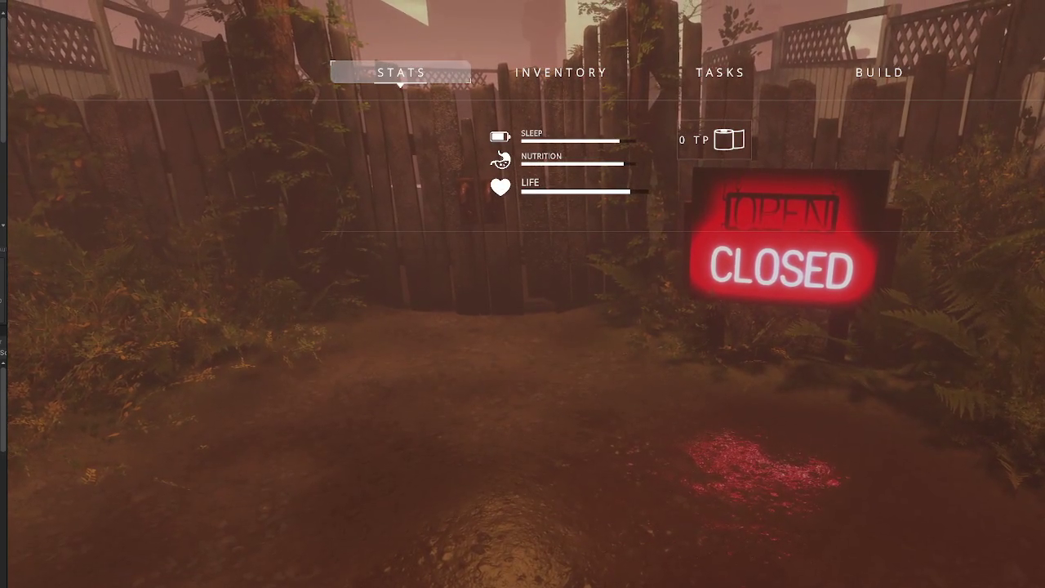
Step: Close the stats, walk to the EXIT gate, pick up the hay, and approach the lit sign
{"action": "key", "text": "Tab"}
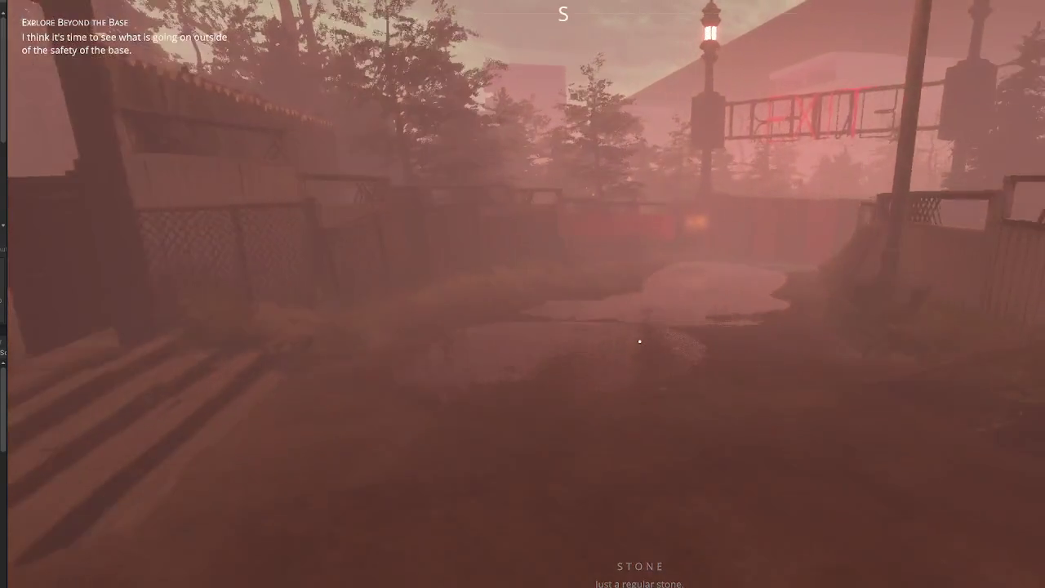
{"action": "key", "text": "w"}
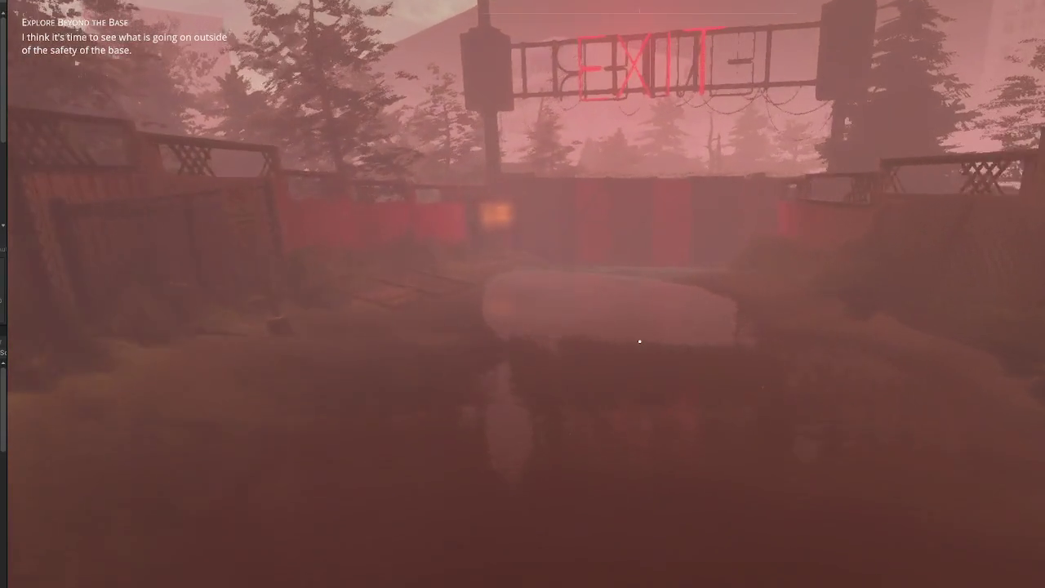
{"action": "key", "text": "w"}
{"action": "key", "text": "w"}
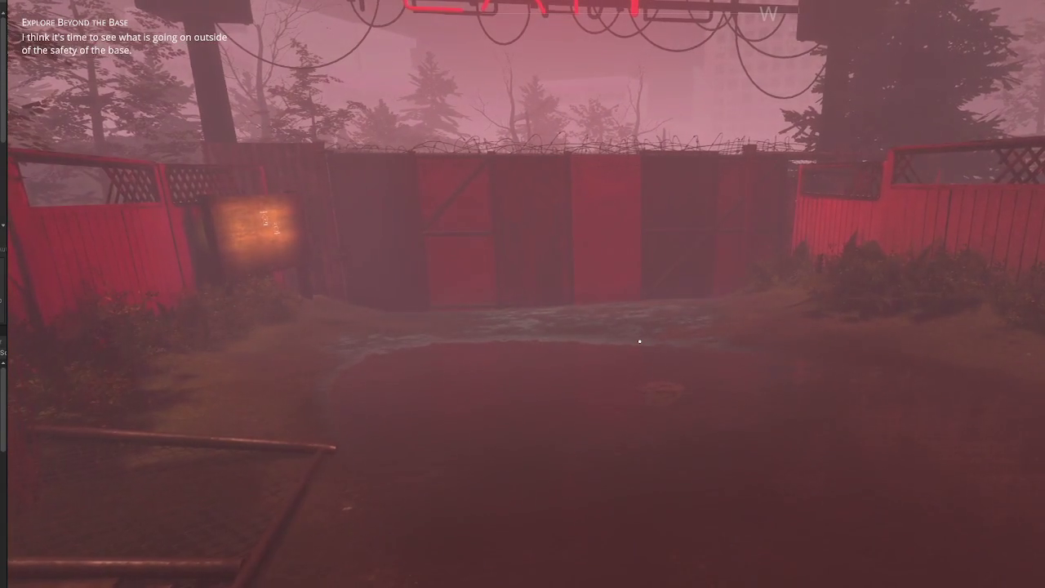
{"action": "key", "text": "w"}
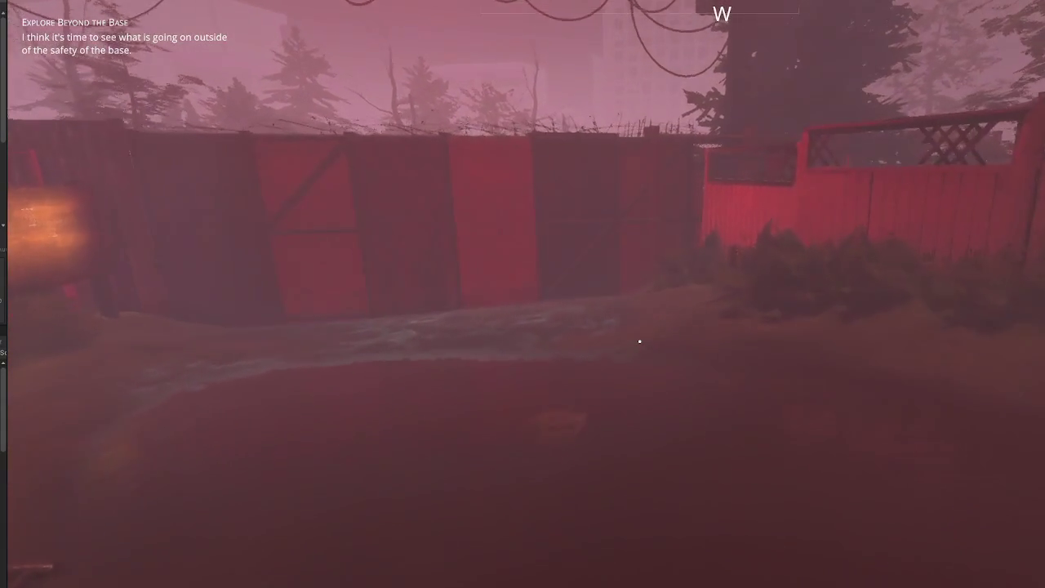
{"action": "mouse_move", "coordinate": [640, 341]}
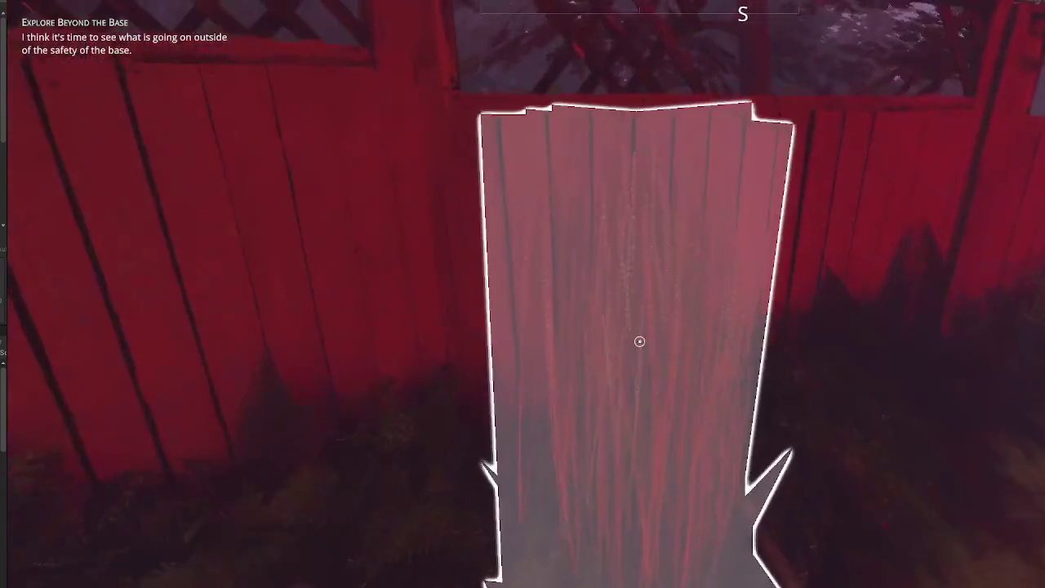
{"action": "key", "text": "e"}
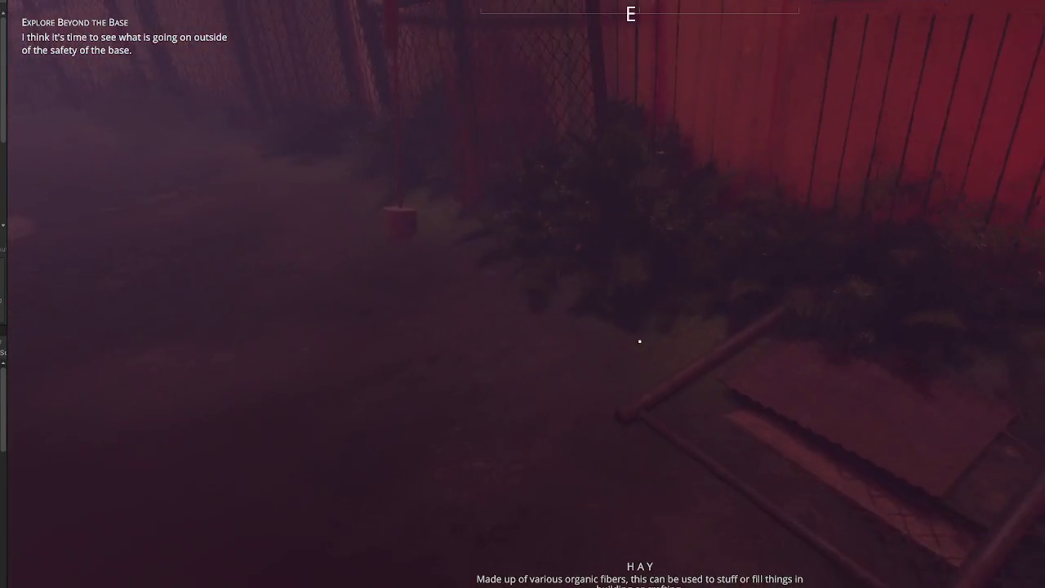
{"action": "key", "text": "w"}
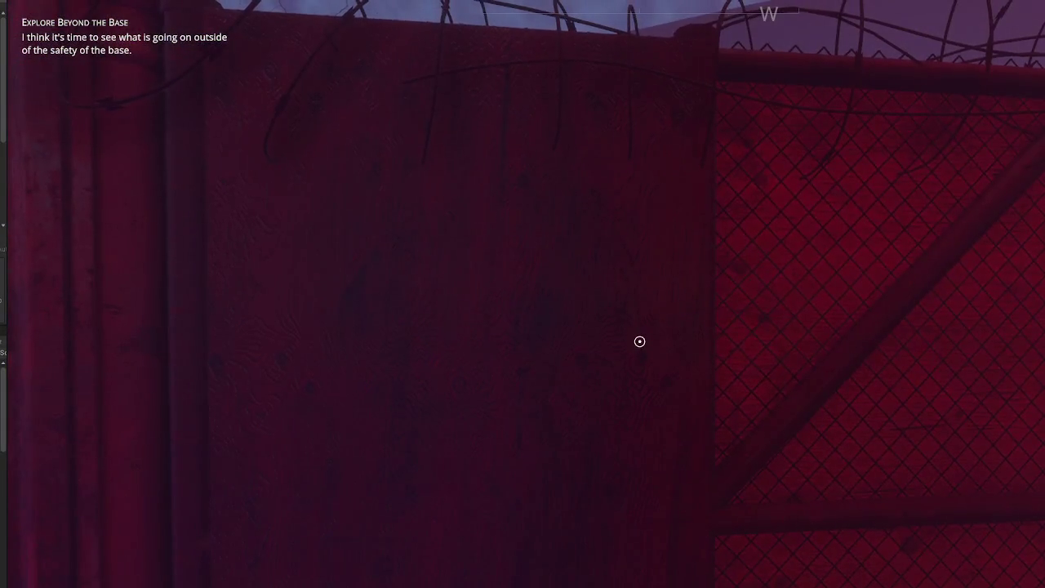
{"action": "key", "text": "w"}
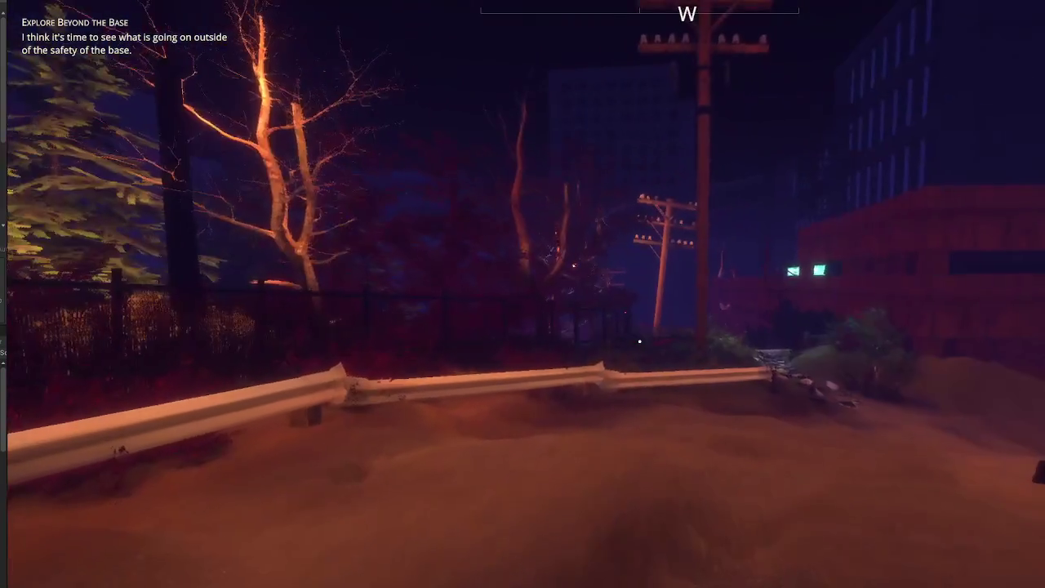
Step: Walk past the red building and across the checkered path to the fireplace shelter
{"action": "key", "text": "w"}
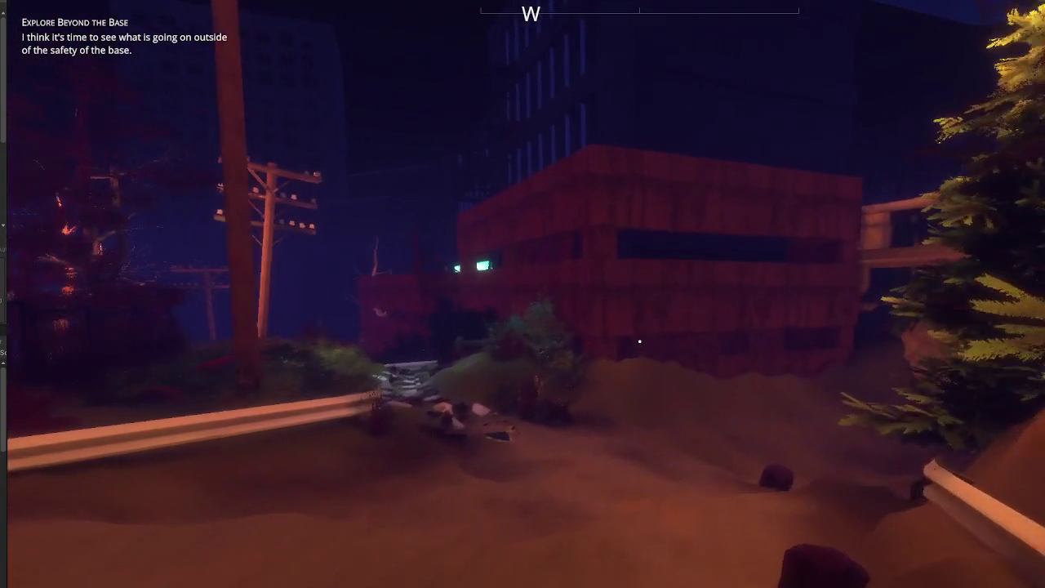
{"action": "key", "text": "w"}
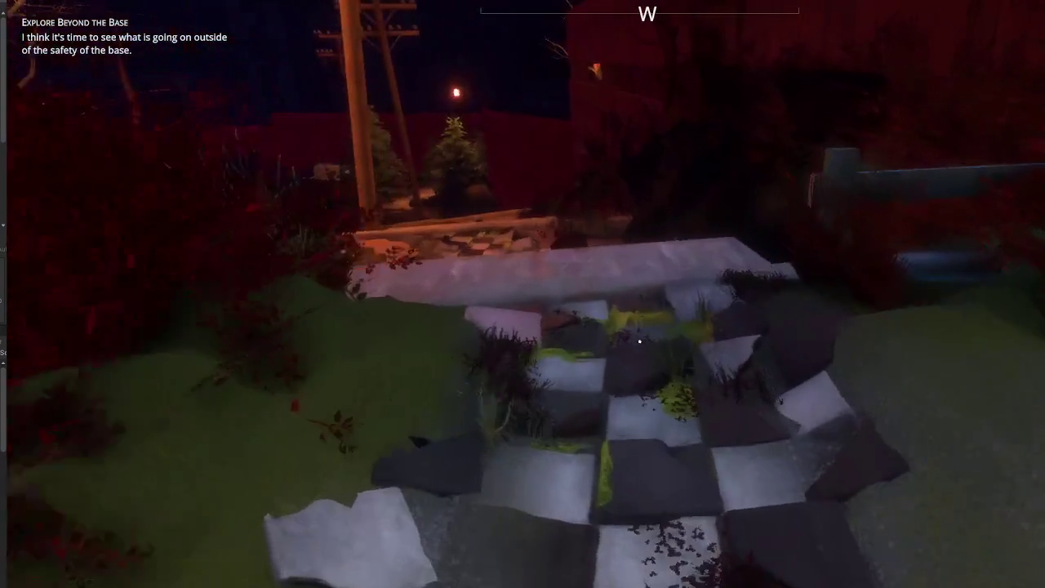
{"action": "key", "text": "w"}
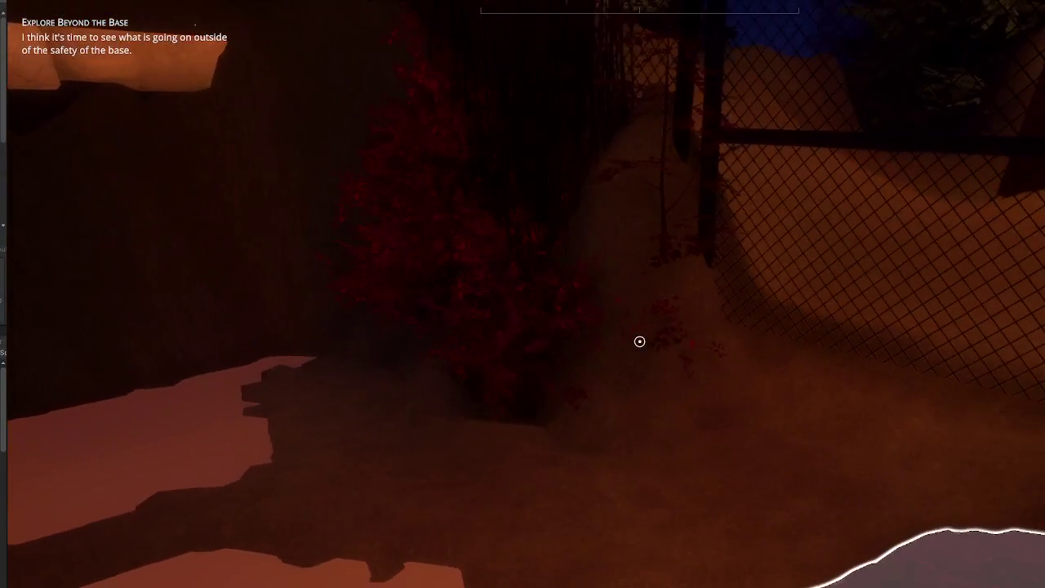
{"action": "key", "text": "s"}
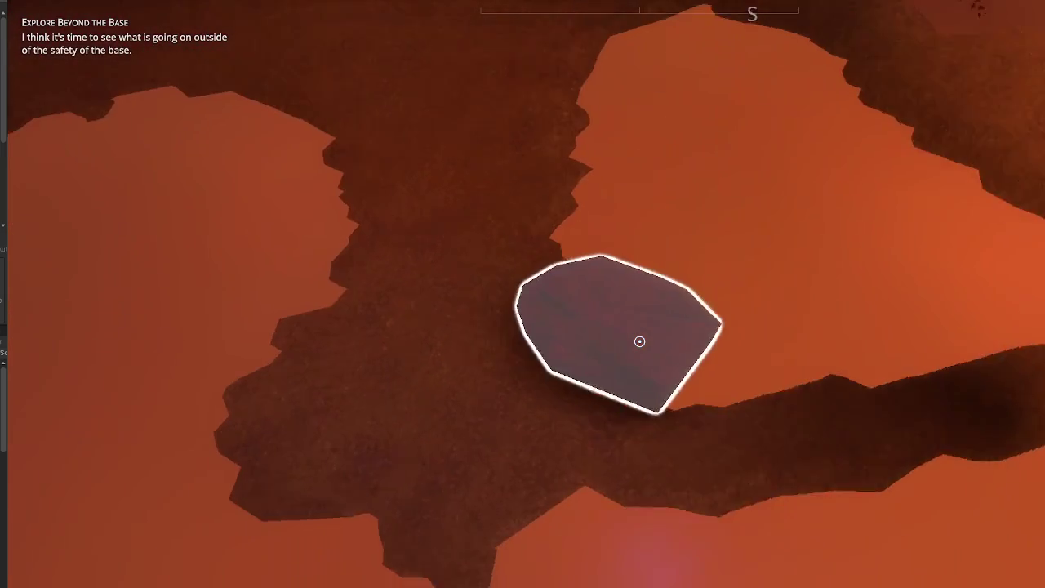
{"action": "key", "text": "w"}
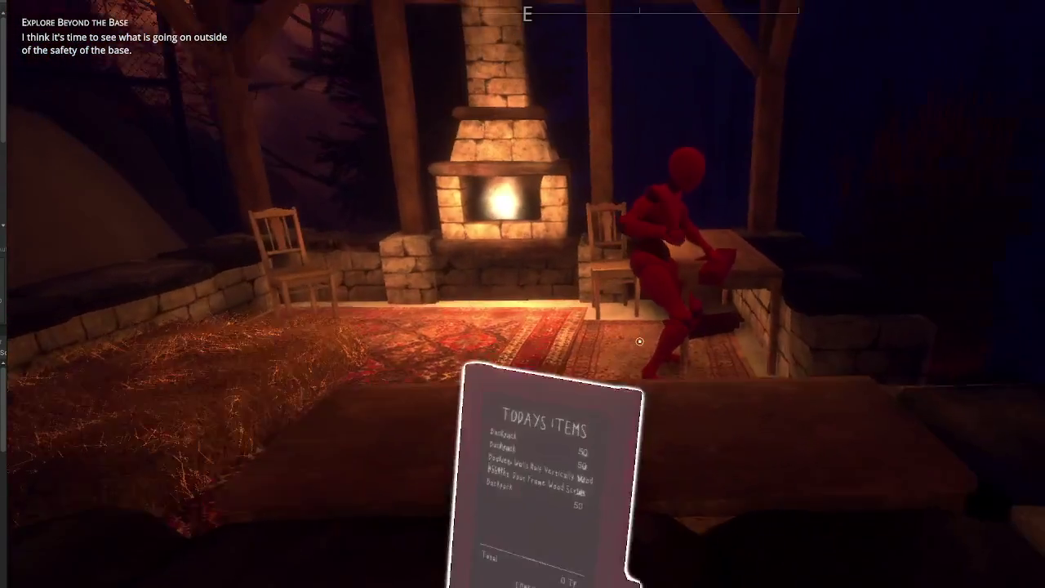
{"action": "key", "text": "w"}
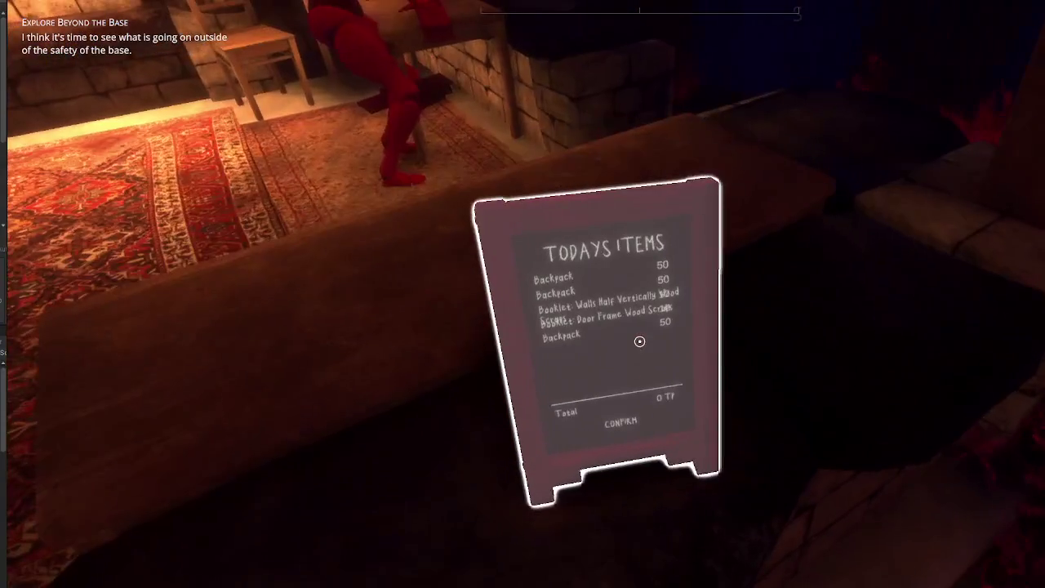
{"action": "key", "text": "s"}
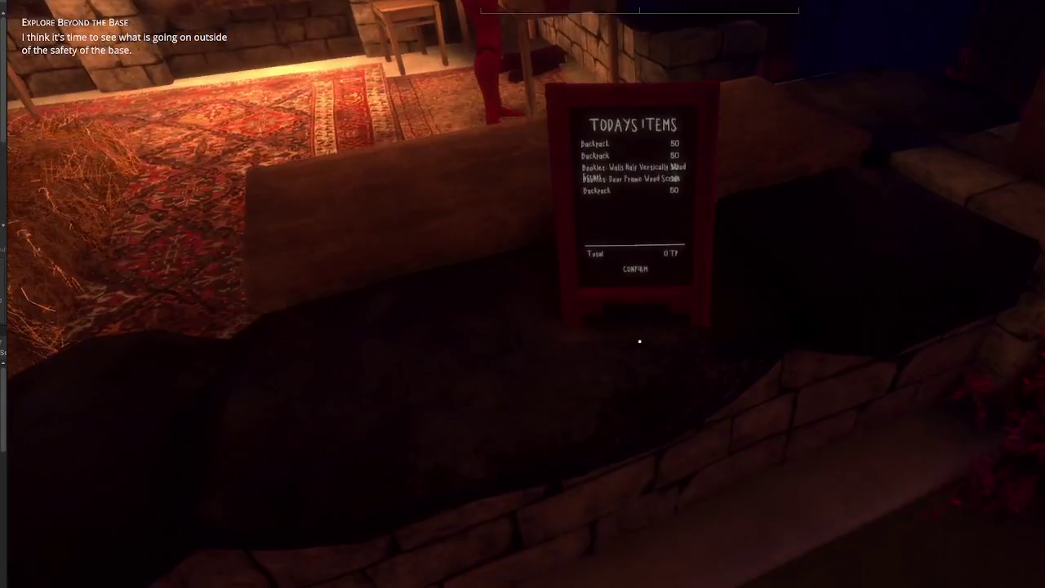
{"action": "key", "text": "s"}
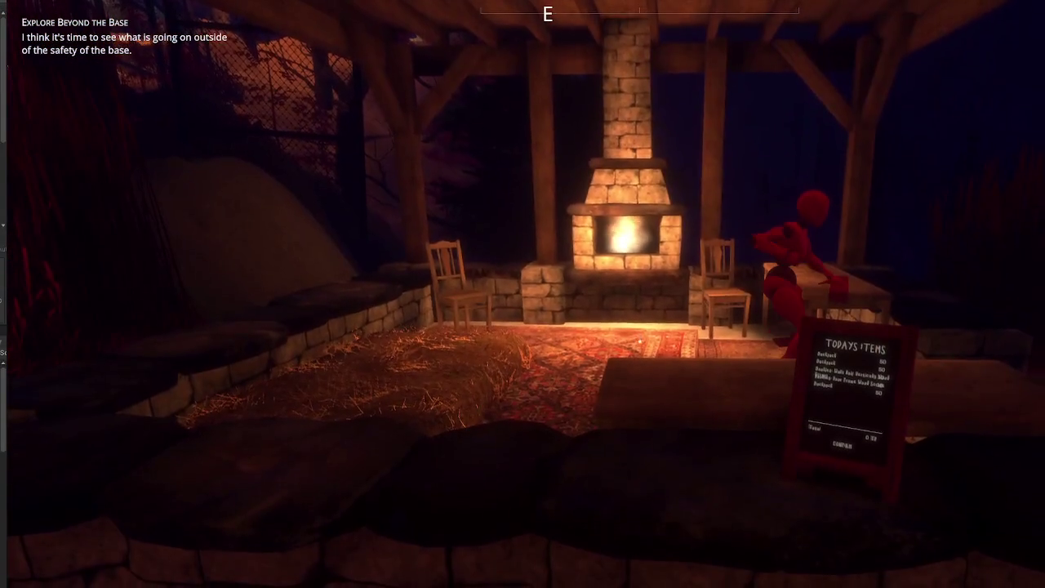
{"action": "key", "text": "s"}
{"action": "key", "text": "w"}
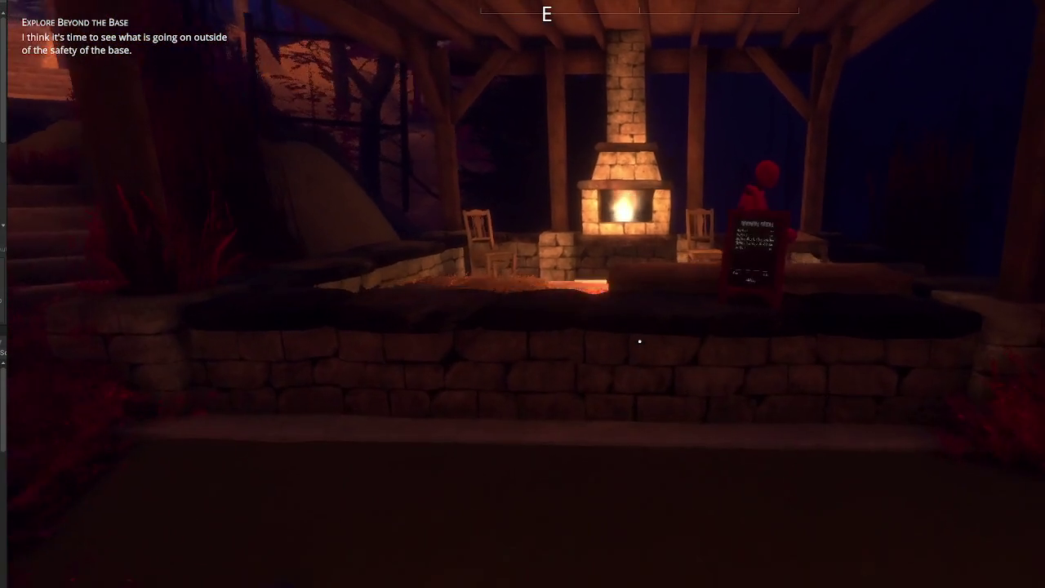
{"action": "key", "text": "e"}
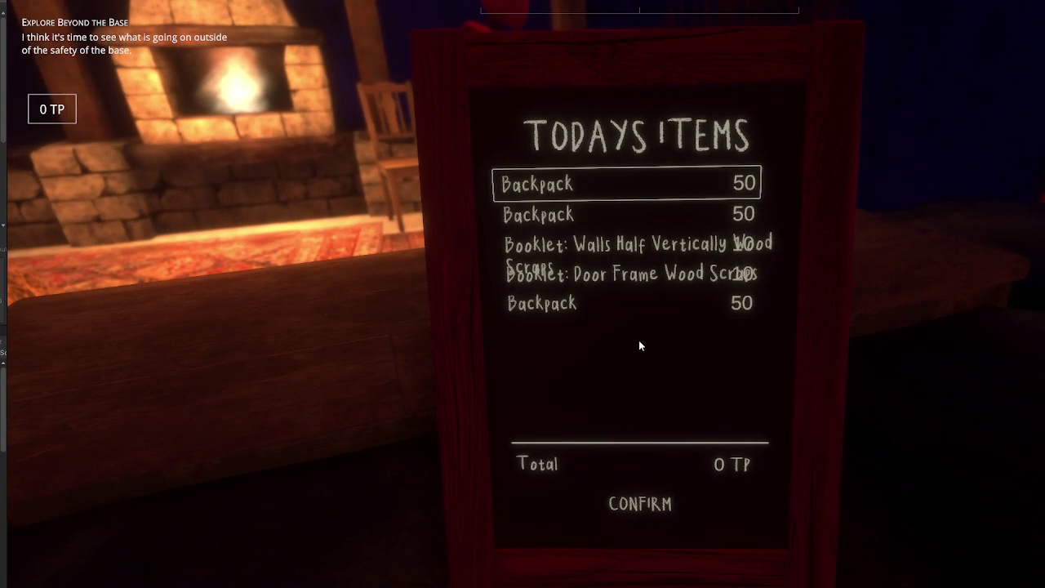
{"action": "key", "text": "Escape"}
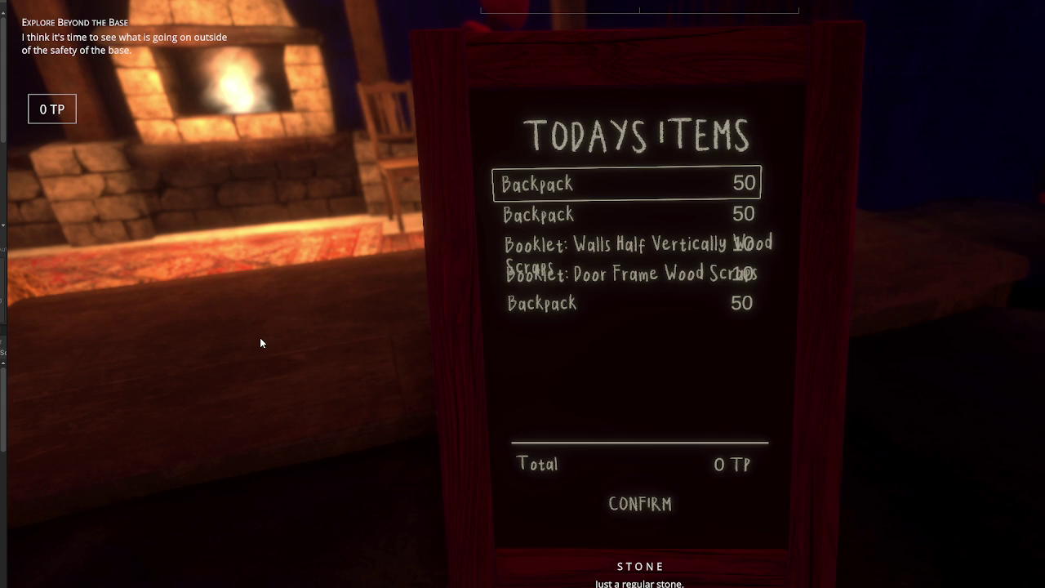
{"action": "key", "text": "Escape"}
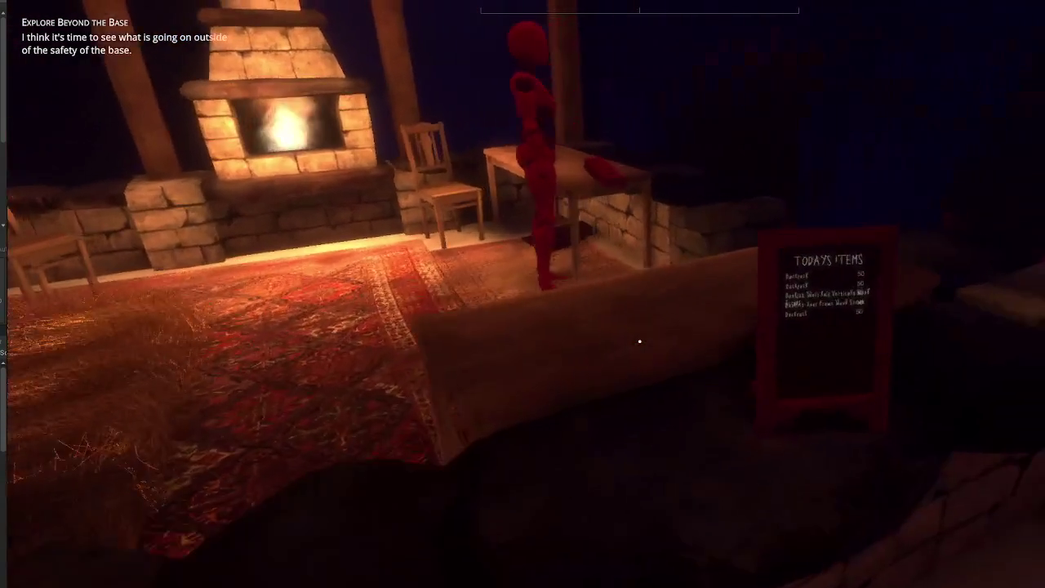
Step: Browse the Todays Items shop board, close it, then reopen it
{"action": "key", "text": "e"}
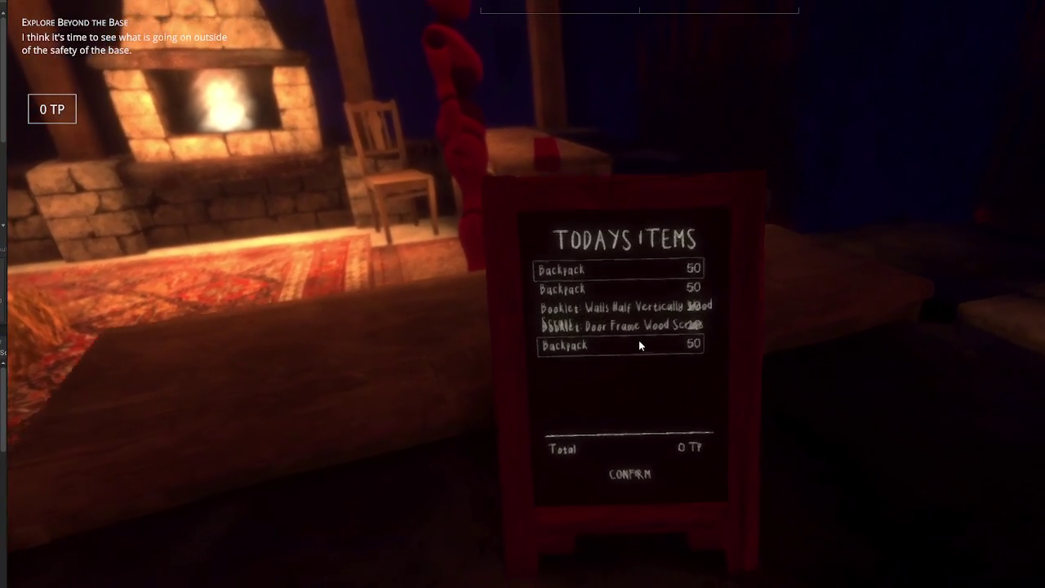
{"action": "key", "text": "Escape"}
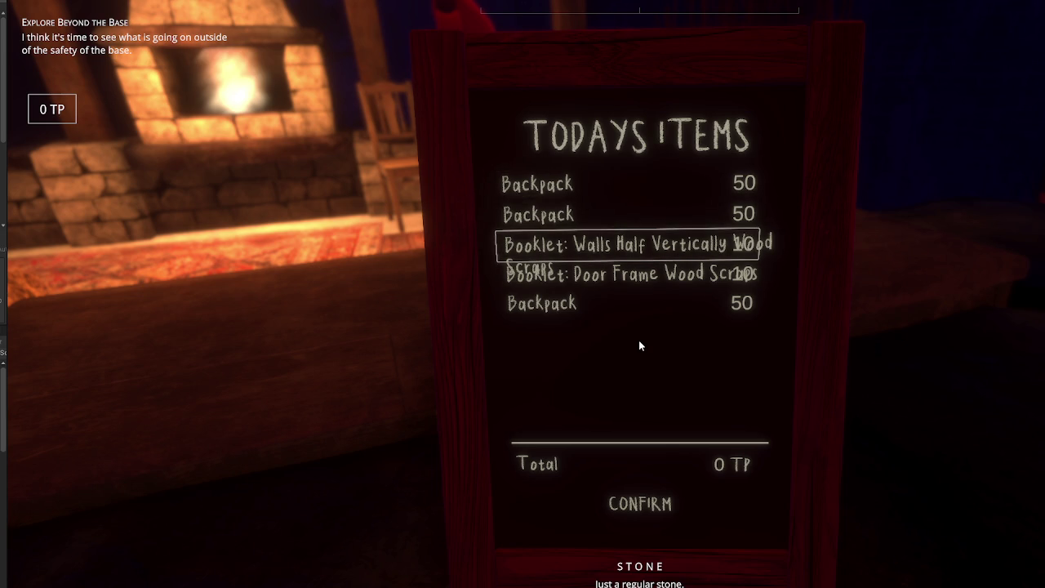
{"action": "key", "text": "Escape"}
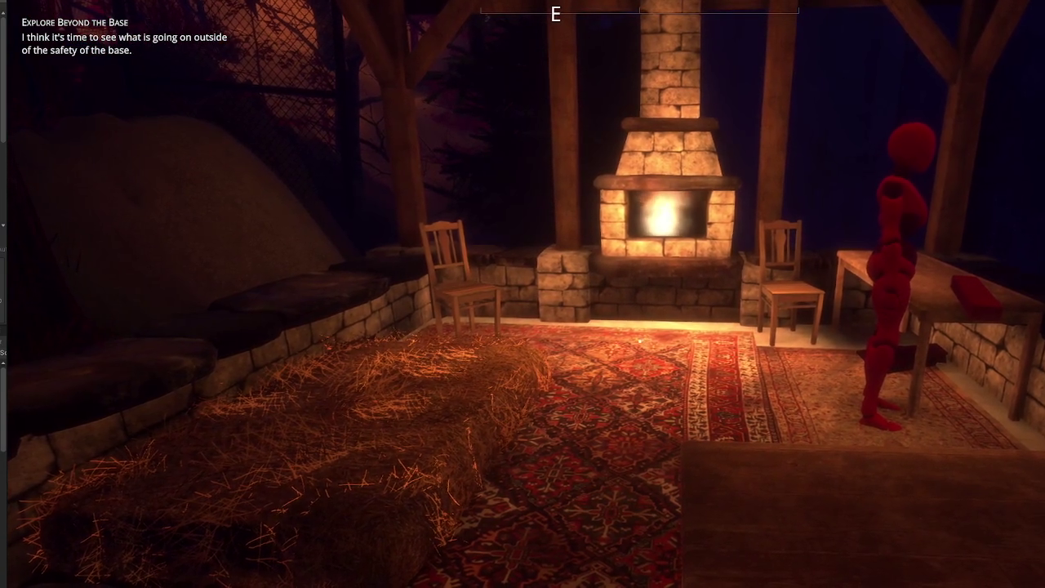
{"action": "key", "text": "e"}
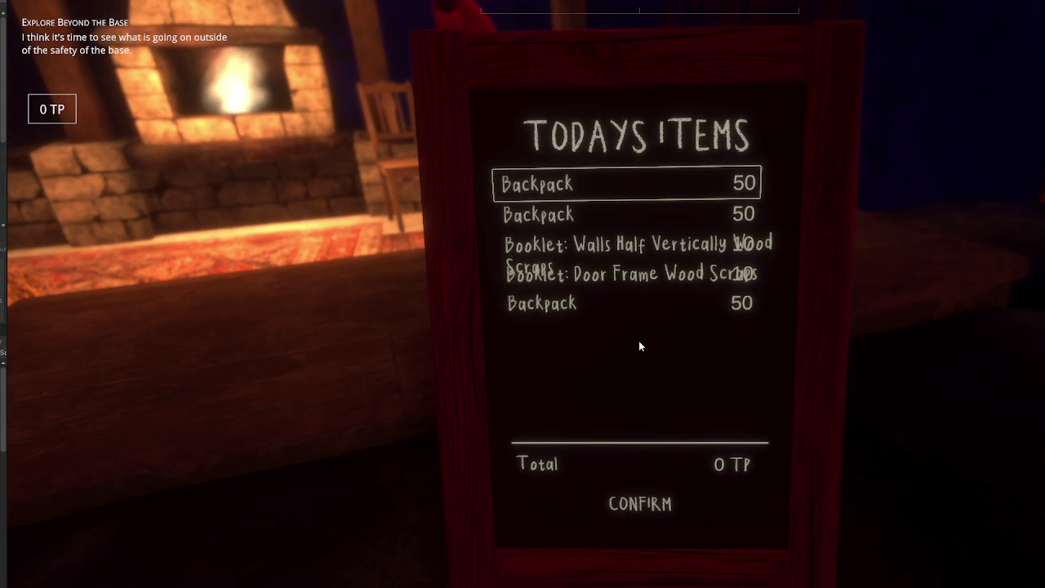
Step: Leave the shelter and walk across the grass onto the checkered patio toward the lattice fence
{"action": "key", "text": "s"}
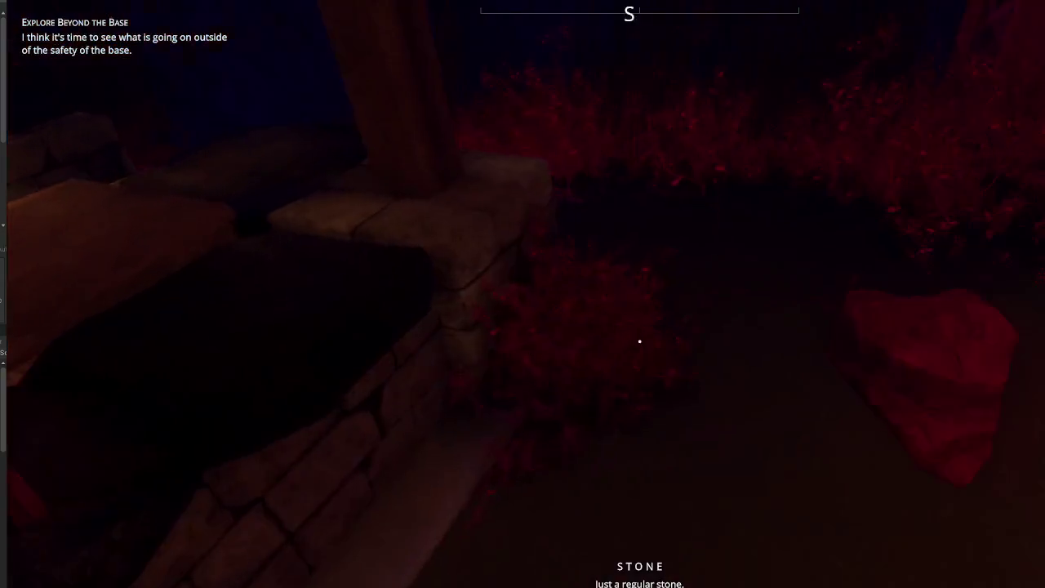
{"action": "key", "text": "w"}
{"action": "key", "text": "w"}
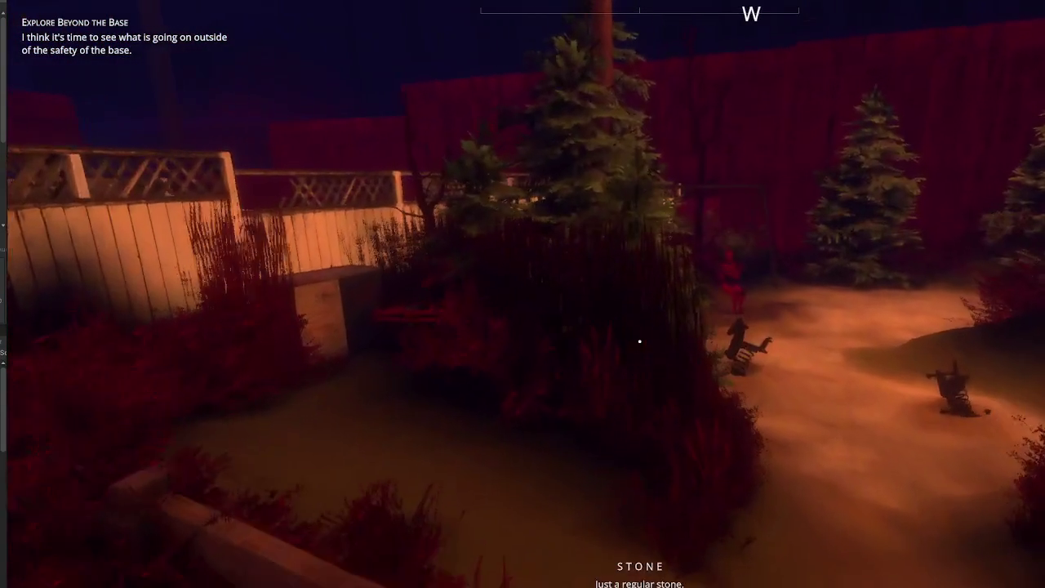
{"action": "key", "text": "w"}
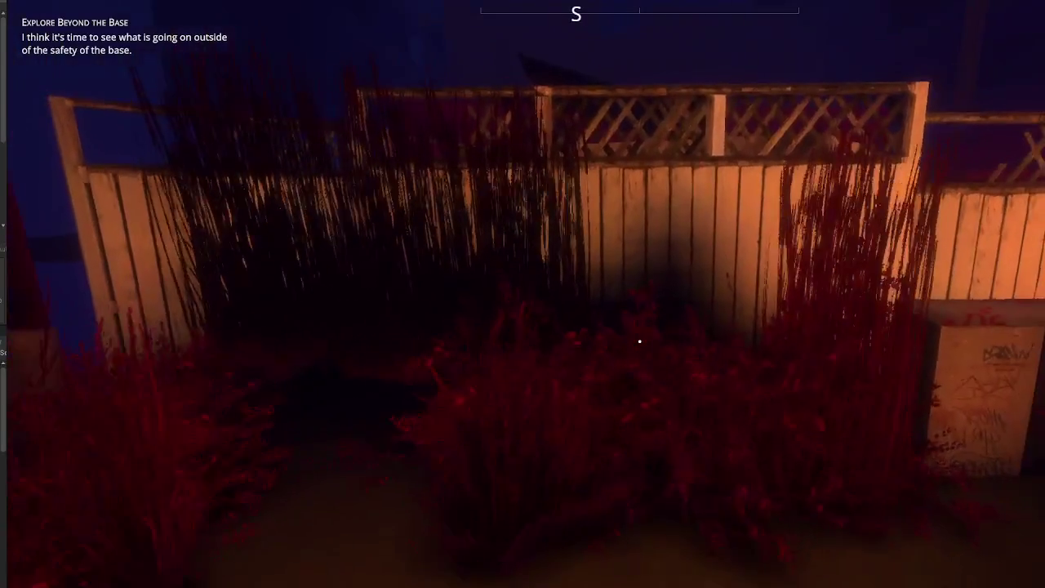
{"action": "key", "text": "w"}
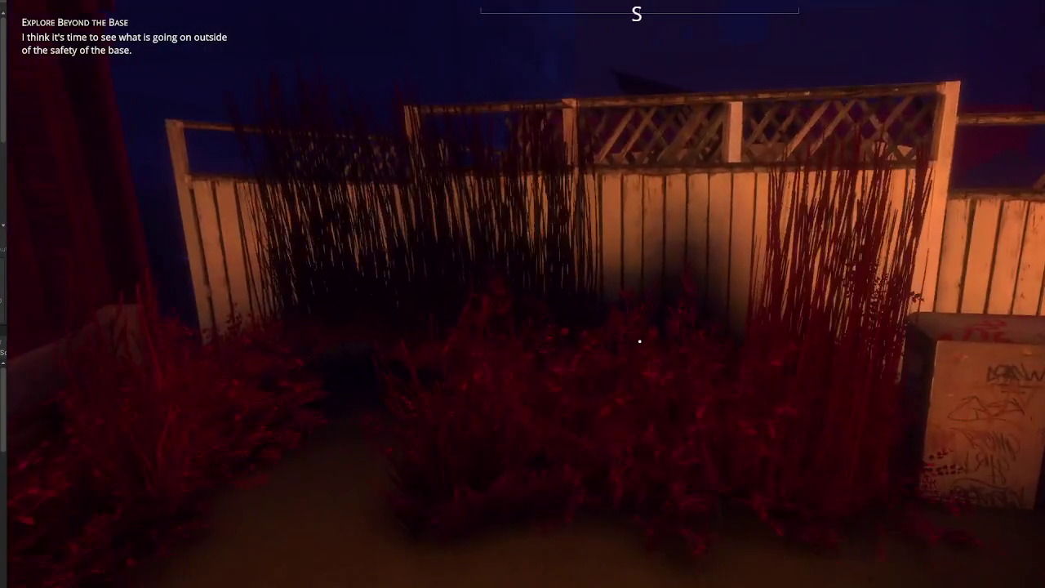
{"action": "key", "text": "w"}
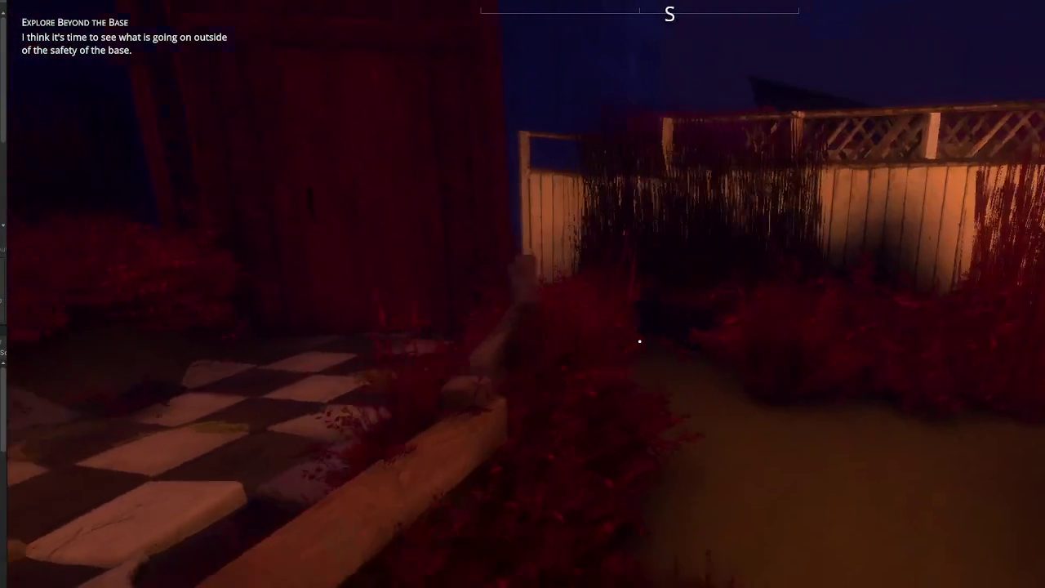
Step: Continue past the graffiti box through the playground to face the fireplace pavilion
{"action": "key", "text": "w"}
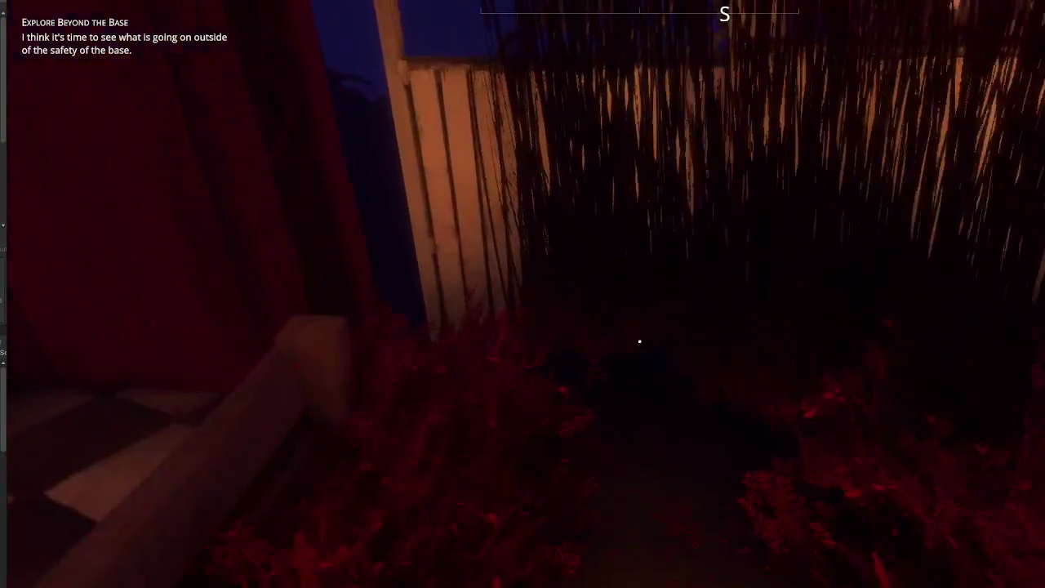
{"action": "key", "text": "w"}
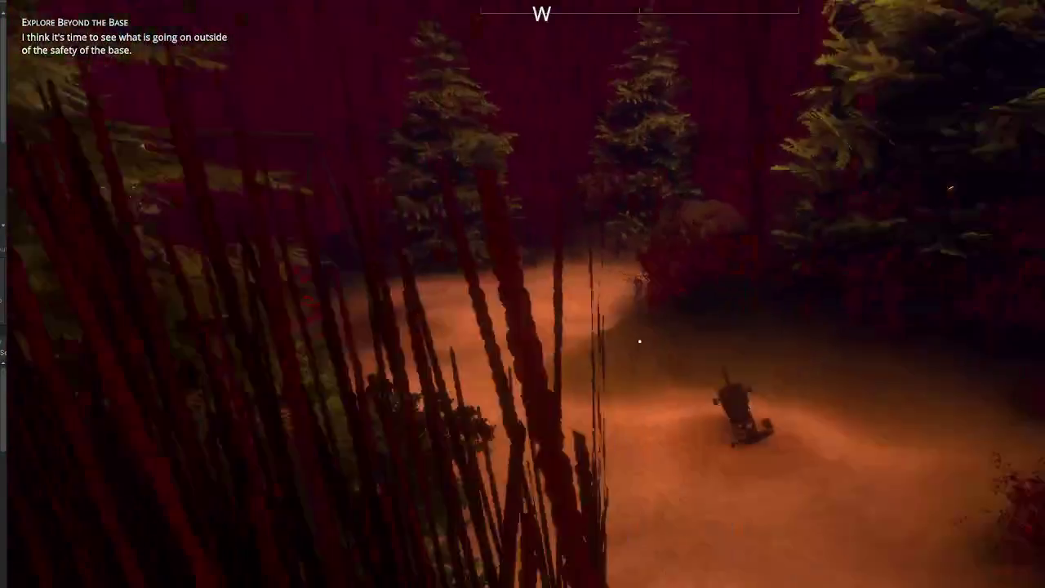
{"action": "key", "text": "w"}
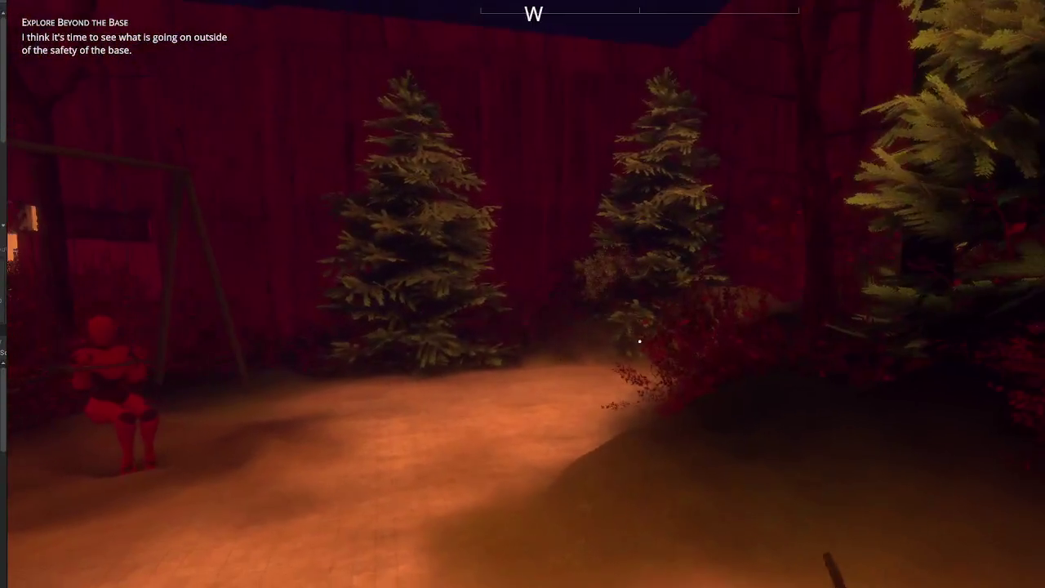
{"action": "key", "text": "w"}
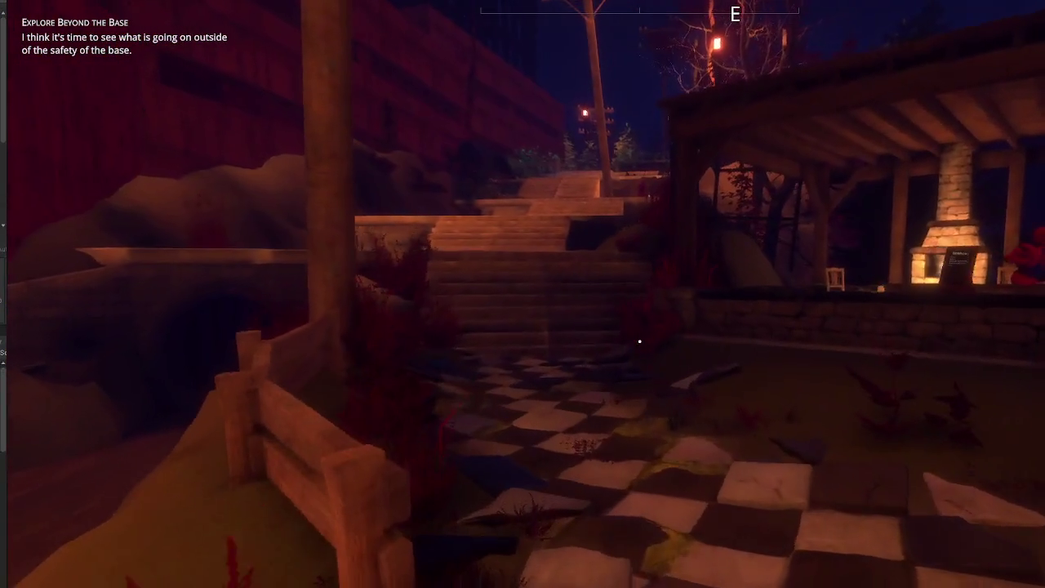
{"action": "key", "text": "w"}
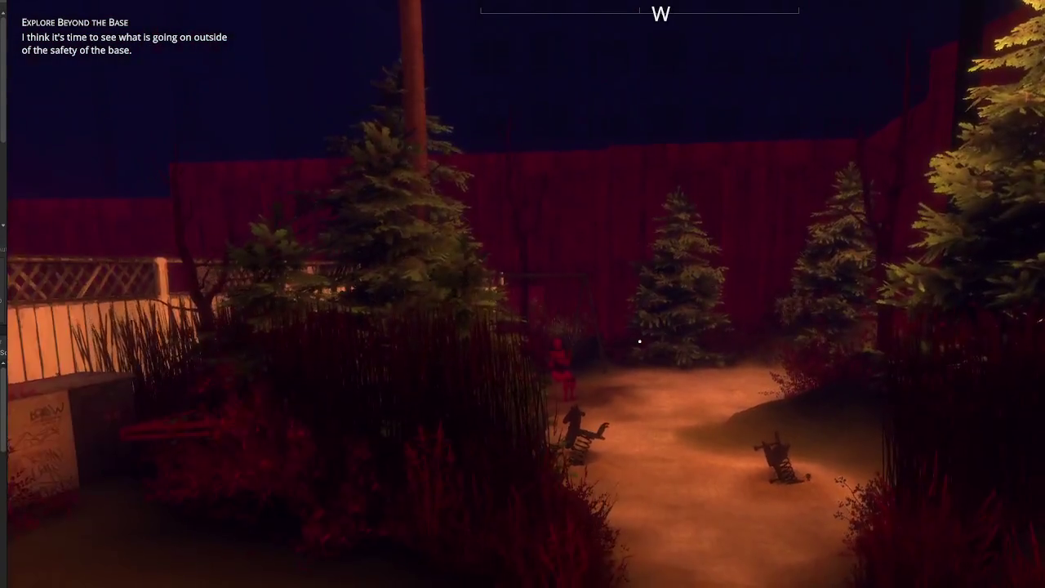
{"action": "key", "text": "w"}
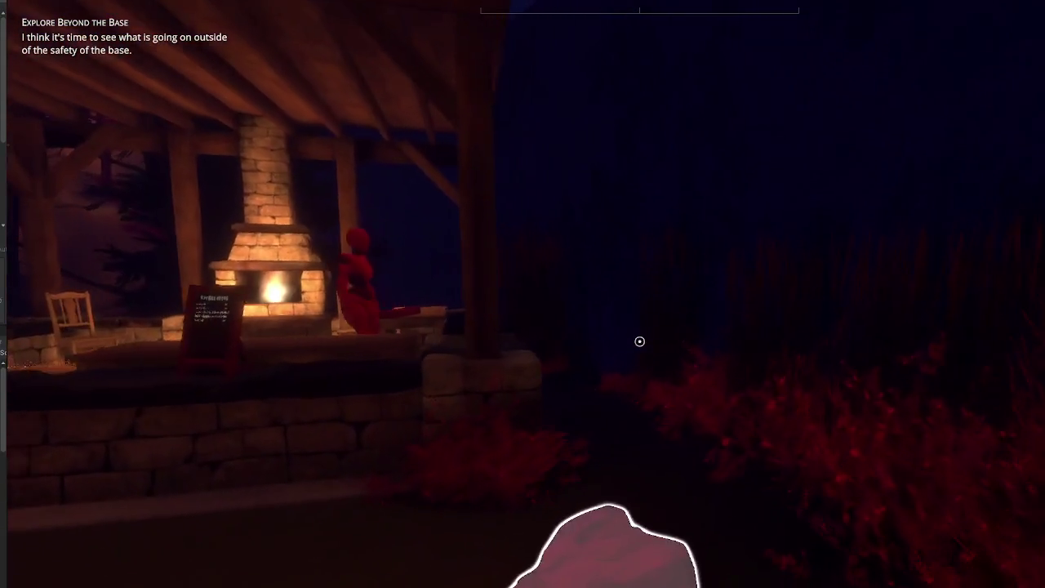
{"action": "key", "text": "w"}
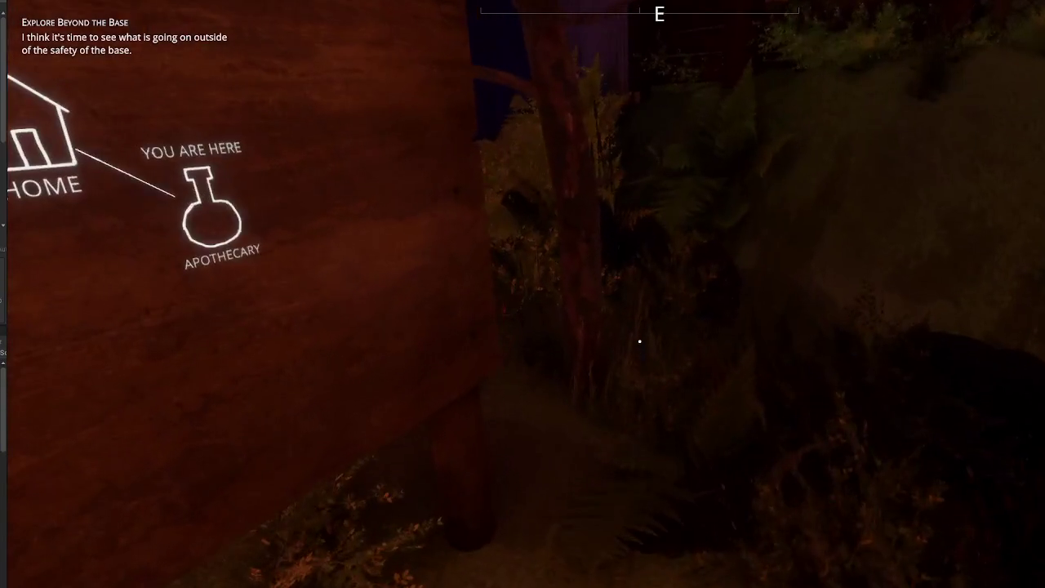
Step: View the map sign close-up, exit it, then pick up the hay patch by the fence
{"action": "key", "text": "e"}
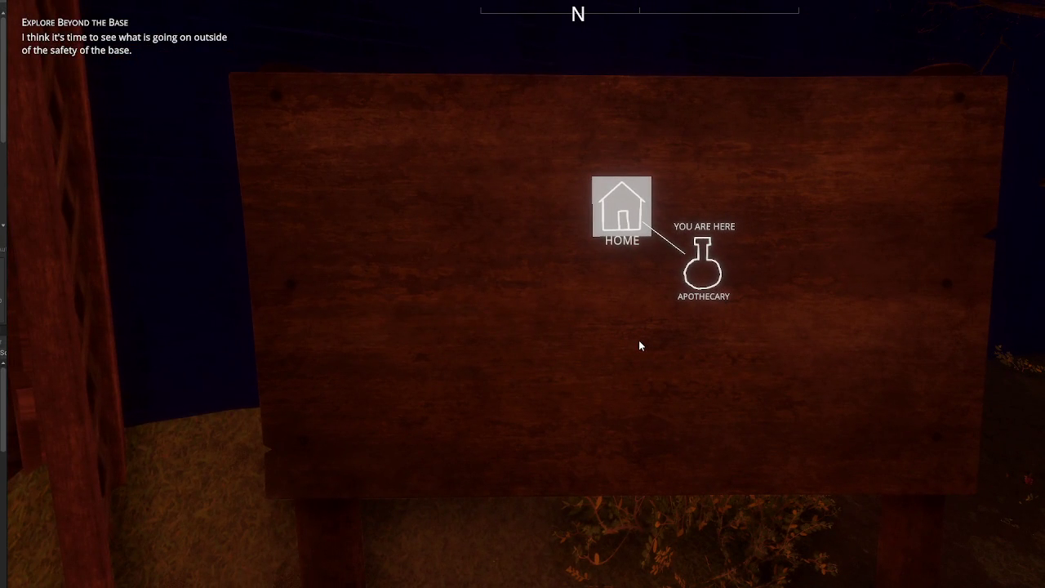
{"action": "key", "text": "Escape"}
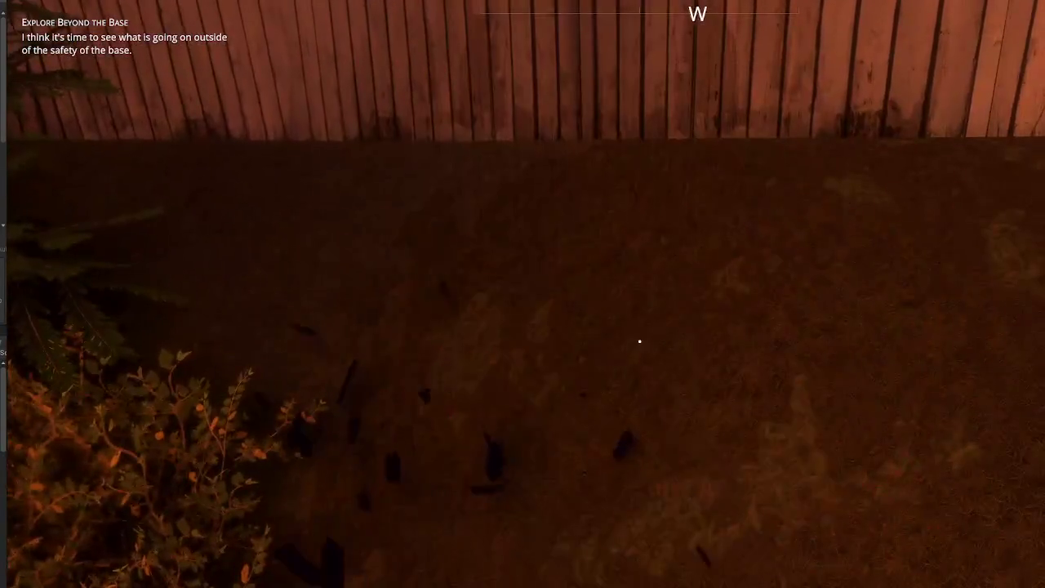
{"action": "key", "text": "e"}
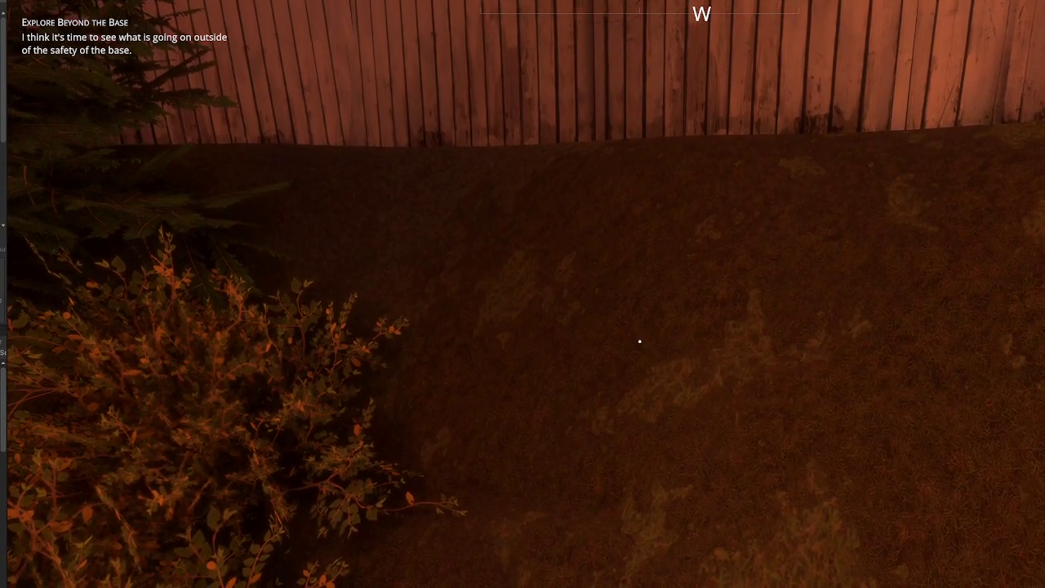
Step: Walk around the garden firepit, past the plant and sofa, viewing the fenced yard
{"action": "key", "text": "w"}
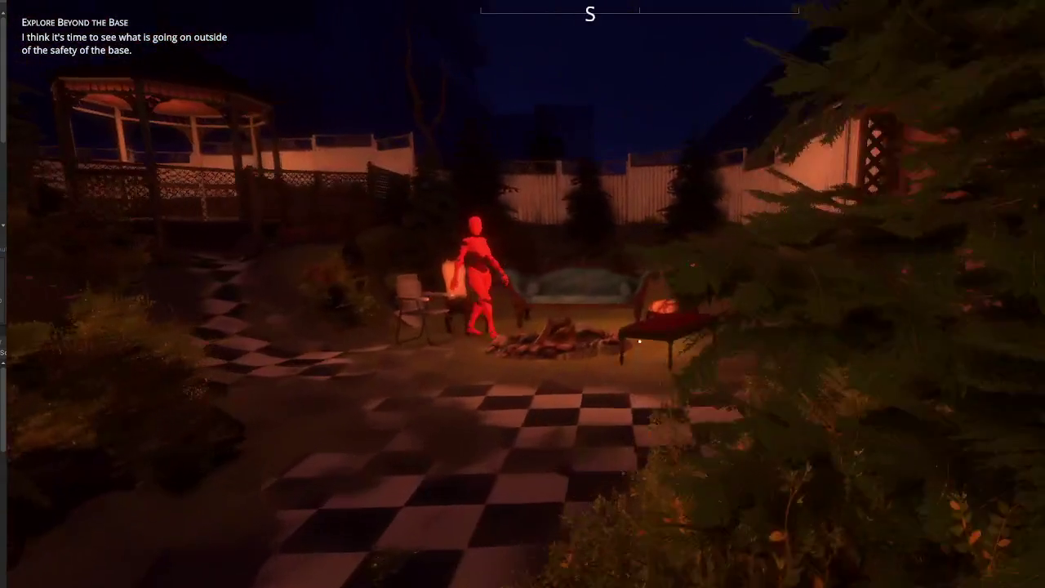
{"action": "key", "text": "w"}
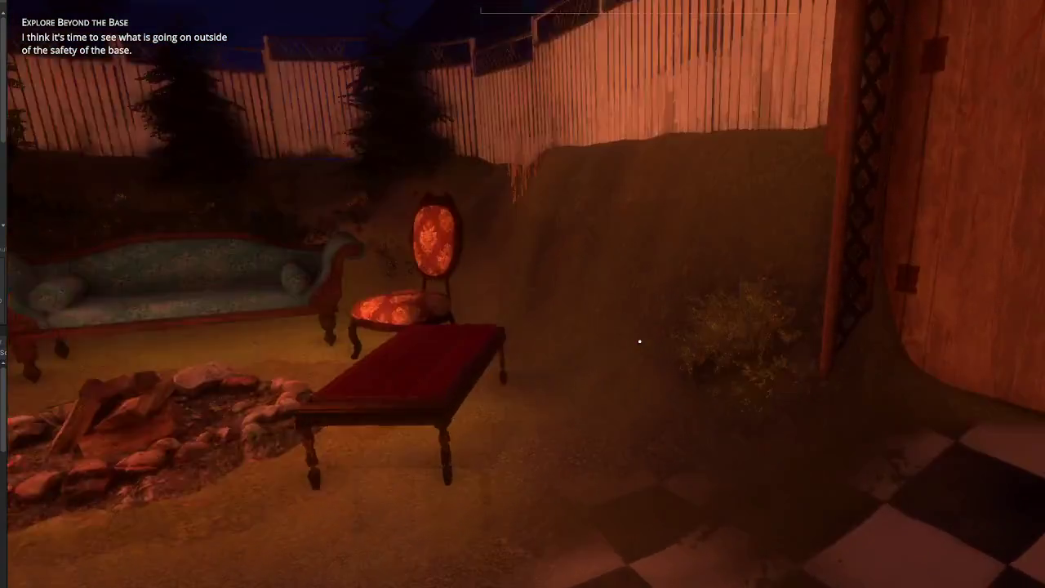
{"action": "key", "text": "w"}
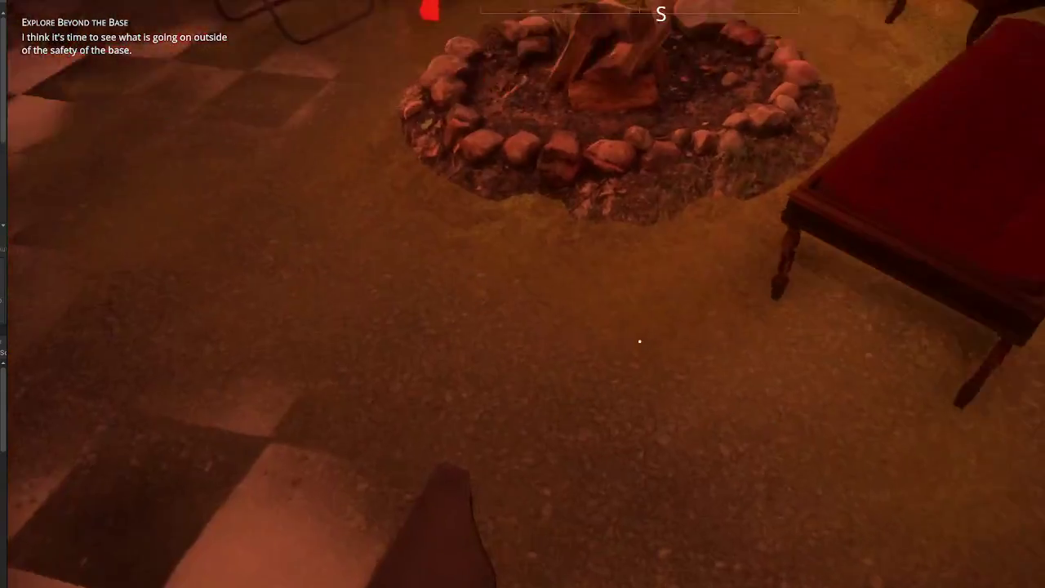
{"action": "key", "text": "w"}
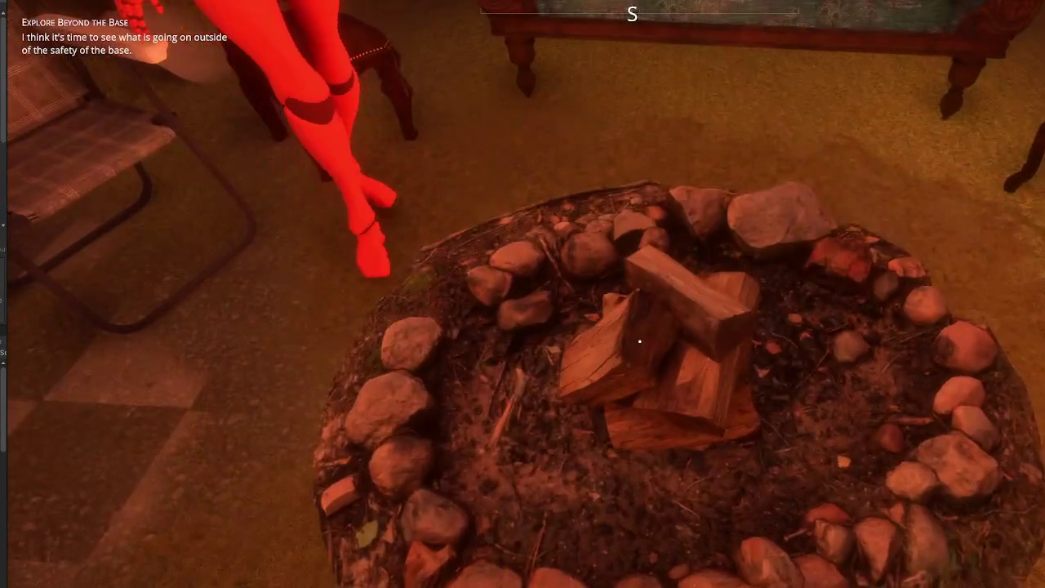
{"action": "key", "text": "s"}
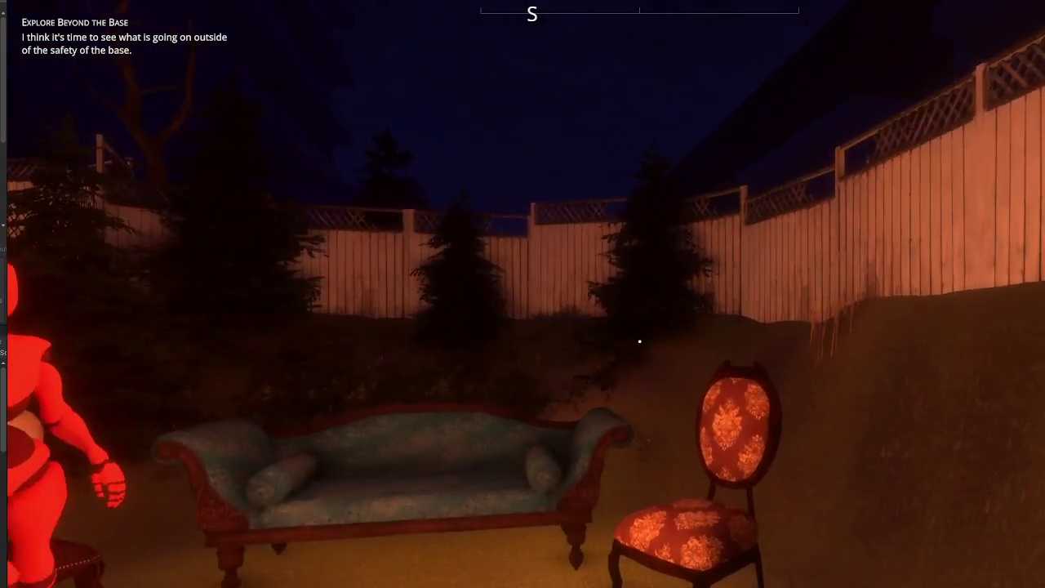
{"action": "key", "text": "w"}
Step: Walk the checkered path past the lit house and gazebo to the shed, then bring up Options
{"action": "key", "text": "s"}
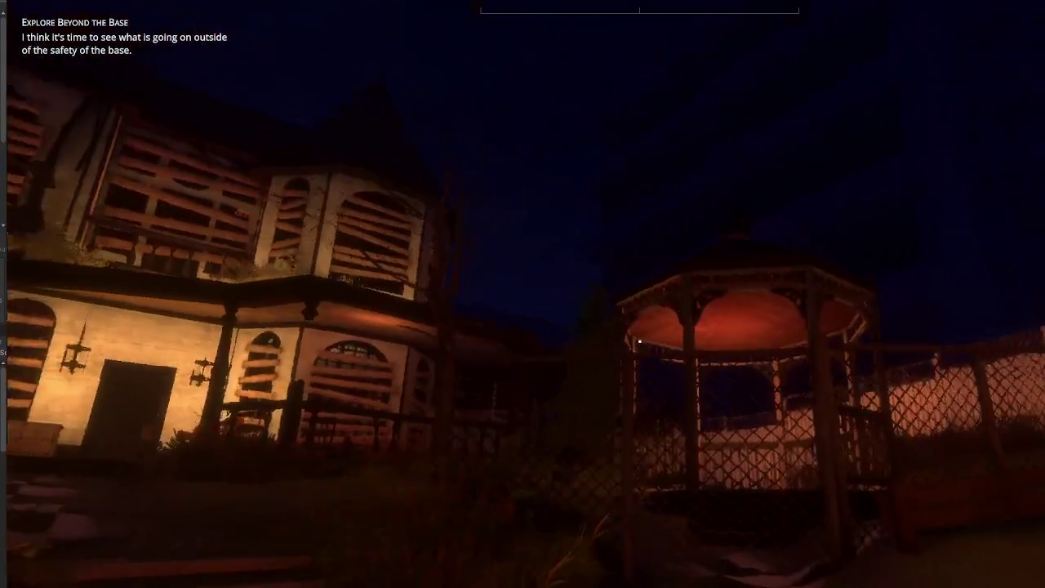
{"action": "key", "text": "w"}
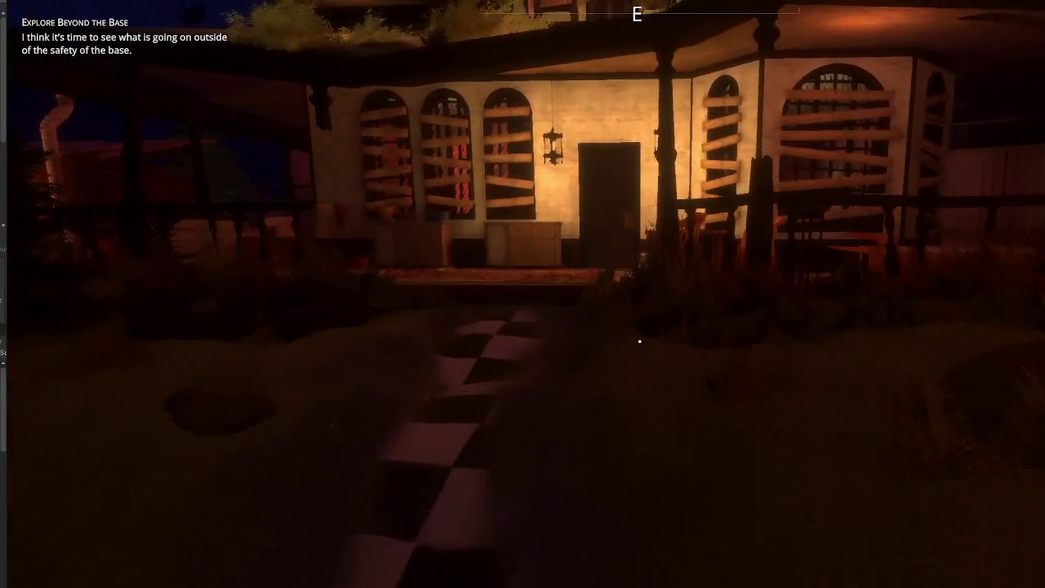
{"action": "key", "text": "w"}
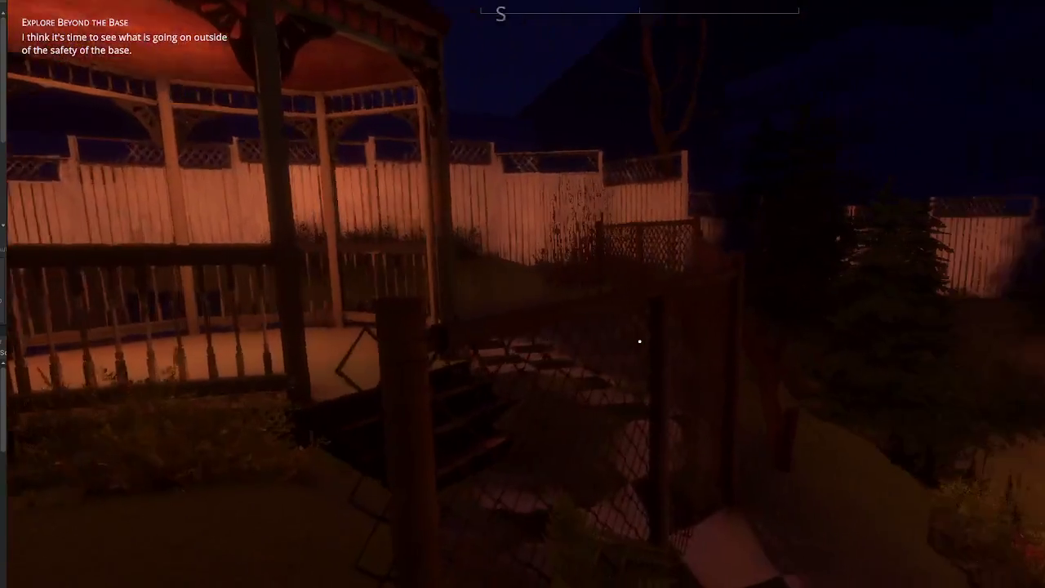
{"action": "key", "text": "w"}
{"action": "key", "text": "Tab"}
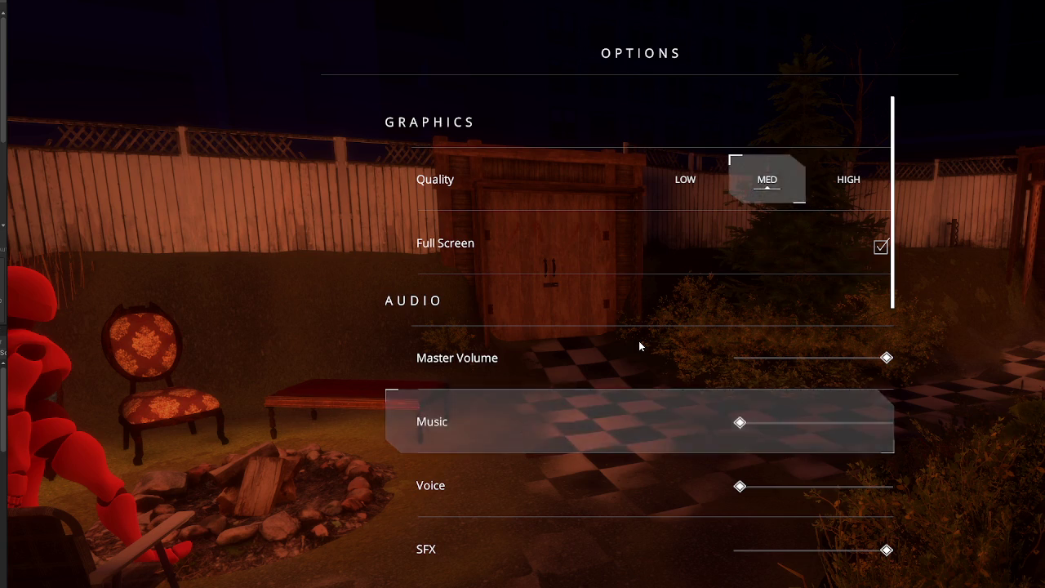
Step: Close Options, walk past the shed and ferns to the campfire, and open the Stats menu
{"action": "key", "text": "Escape"}
{"action": "key", "text": "w"}
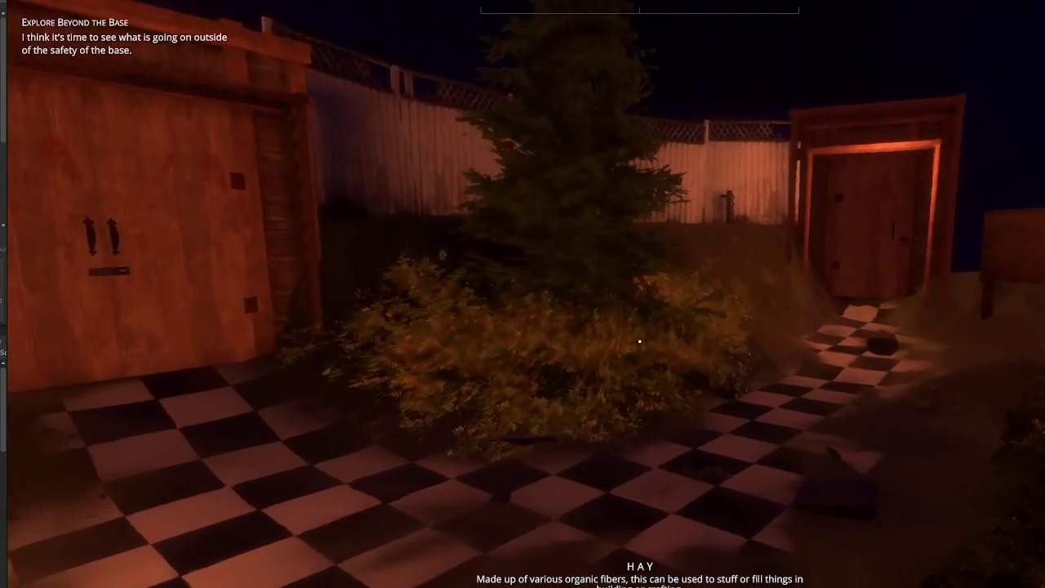
{"action": "key", "text": "w"}
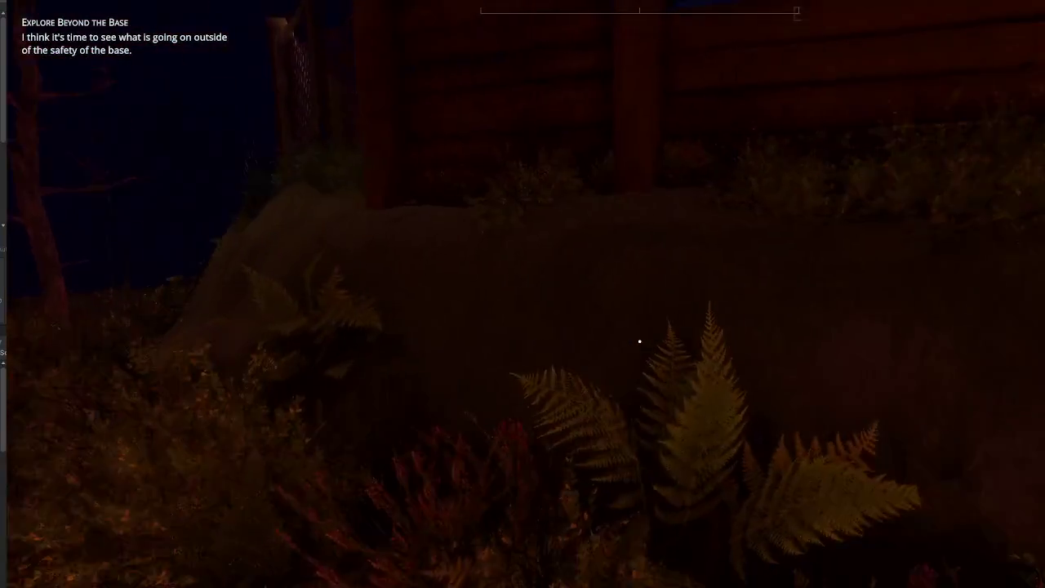
{"action": "key", "text": "w"}
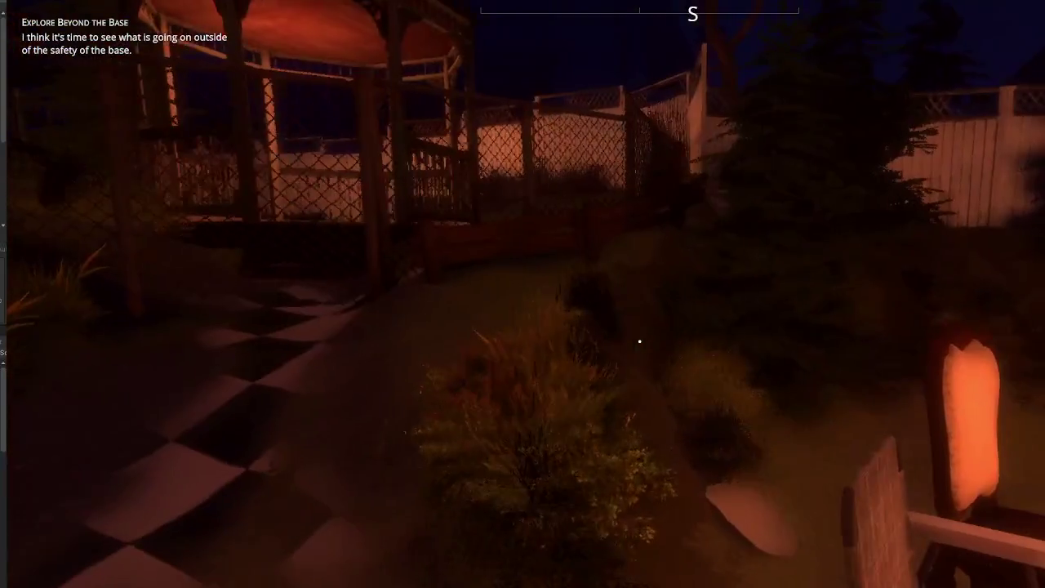
{"action": "key", "text": "w"}
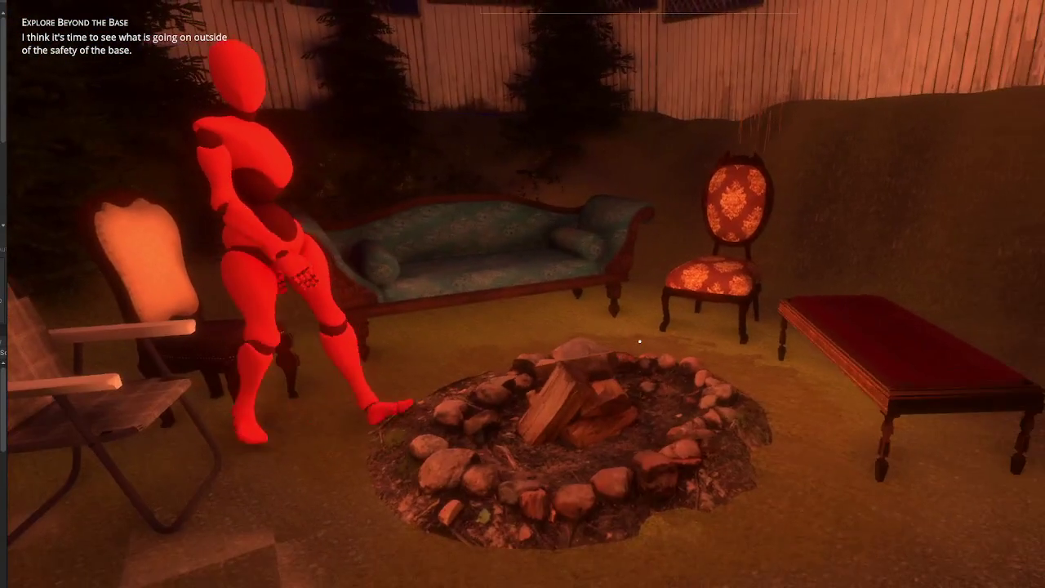
{"action": "key", "text": "w"}
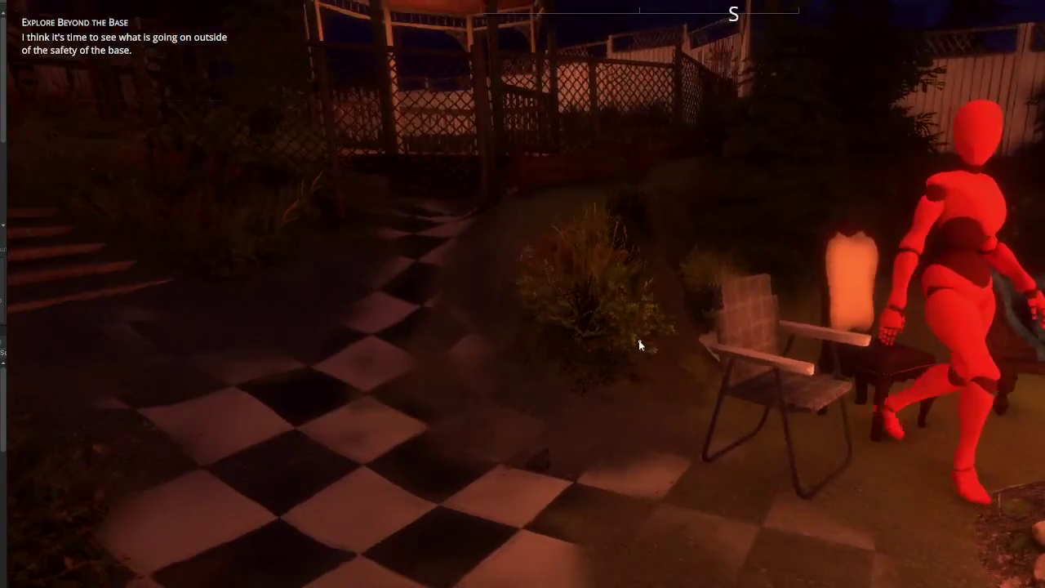
{"action": "key", "text": "Tab"}
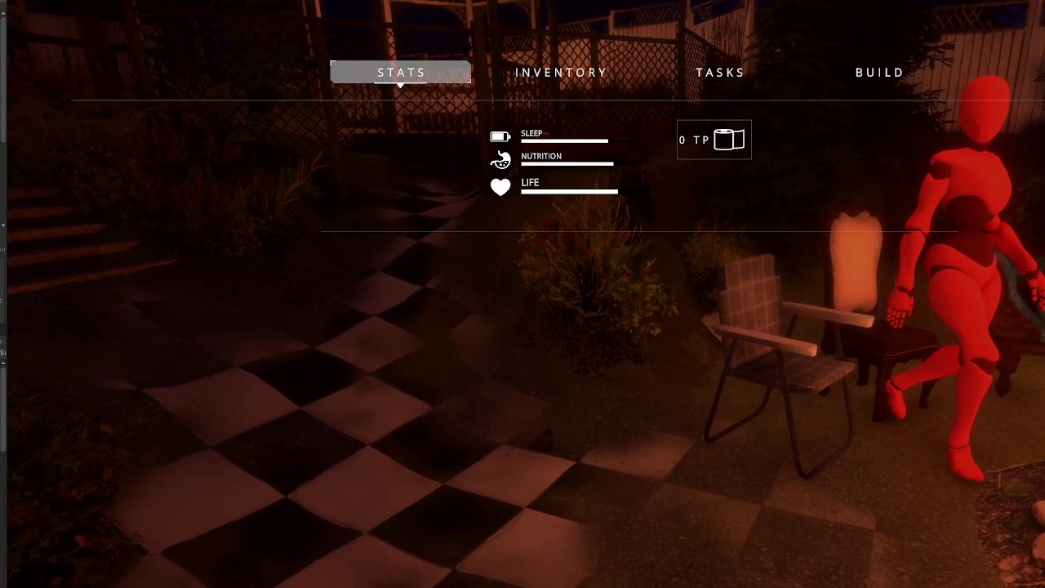
Step: Close the Stats menu and walk past the sink and sheds to the wooden fence
{"action": "key", "text": "Tab"}
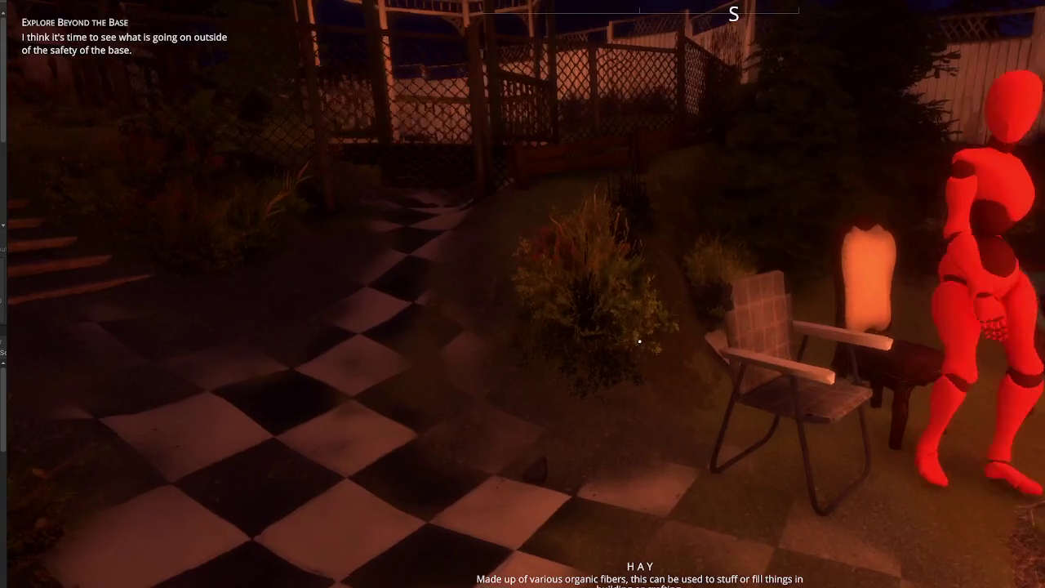
{"action": "key", "text": "s"}
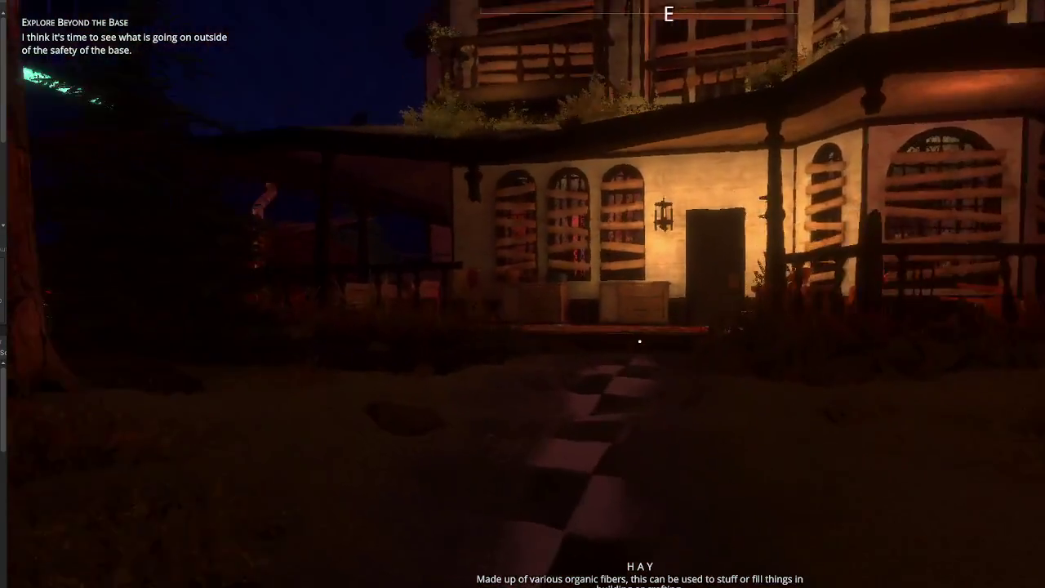
{"action": "key", "text": "w"}
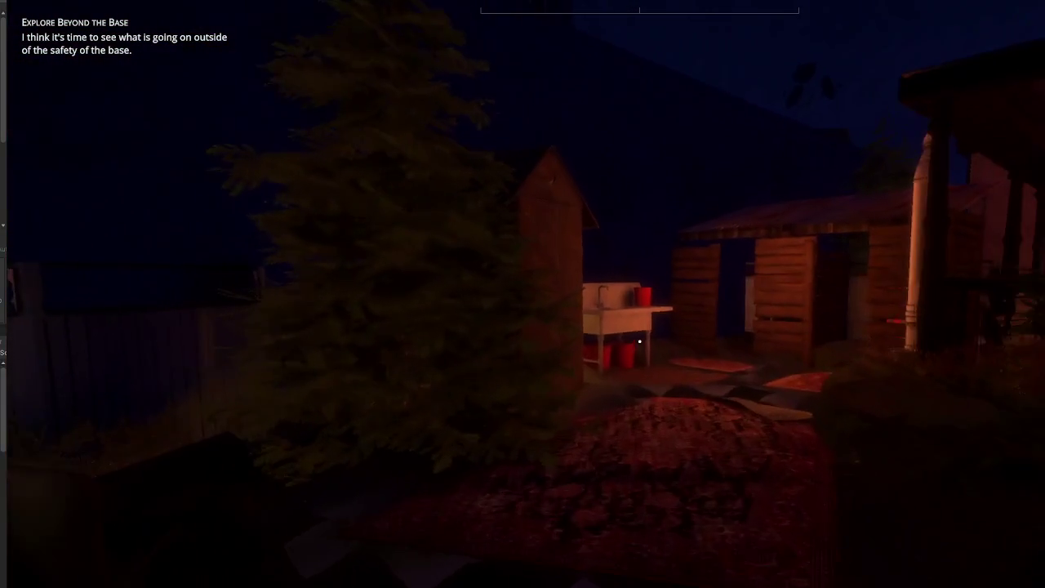
{"action": "key", "text": "w"}
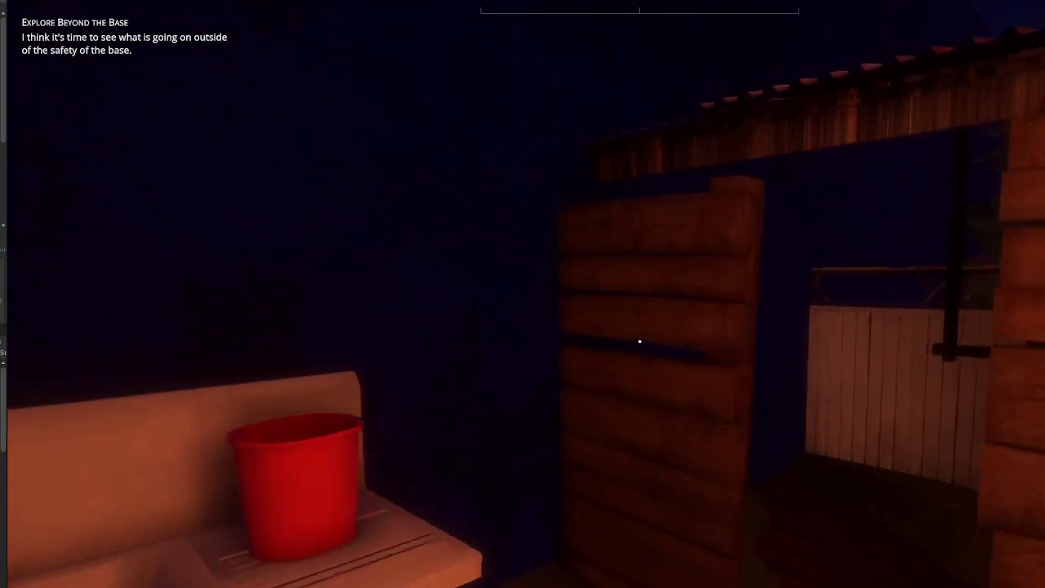
{"action": "key", "text": "w"}
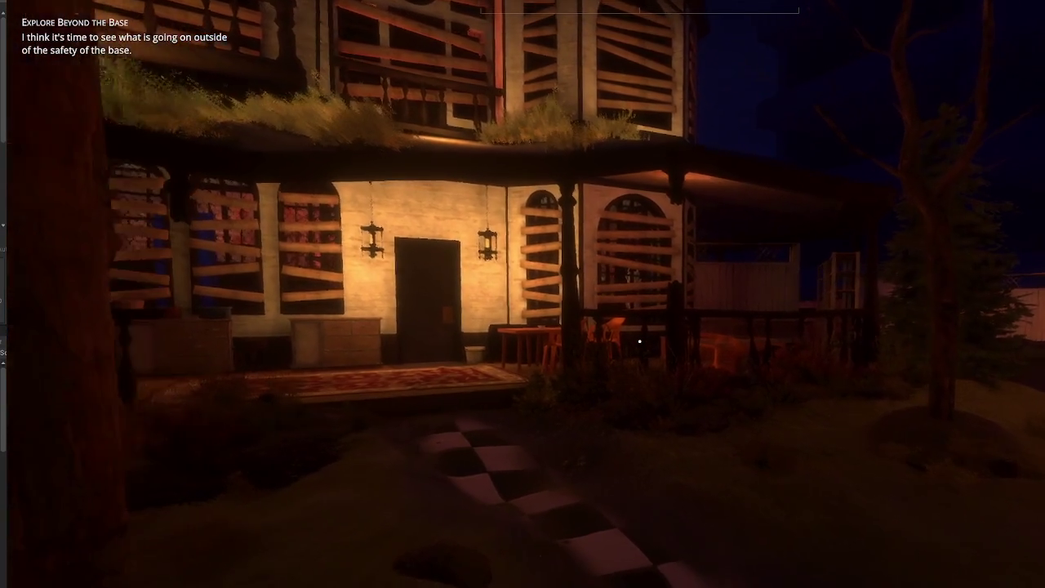
Step: Walk up to the lit house and along the porch past the boarded windows and chairs to the steps
{"action": "key", "text": "w"}
{"action": "key", "text": "w"}
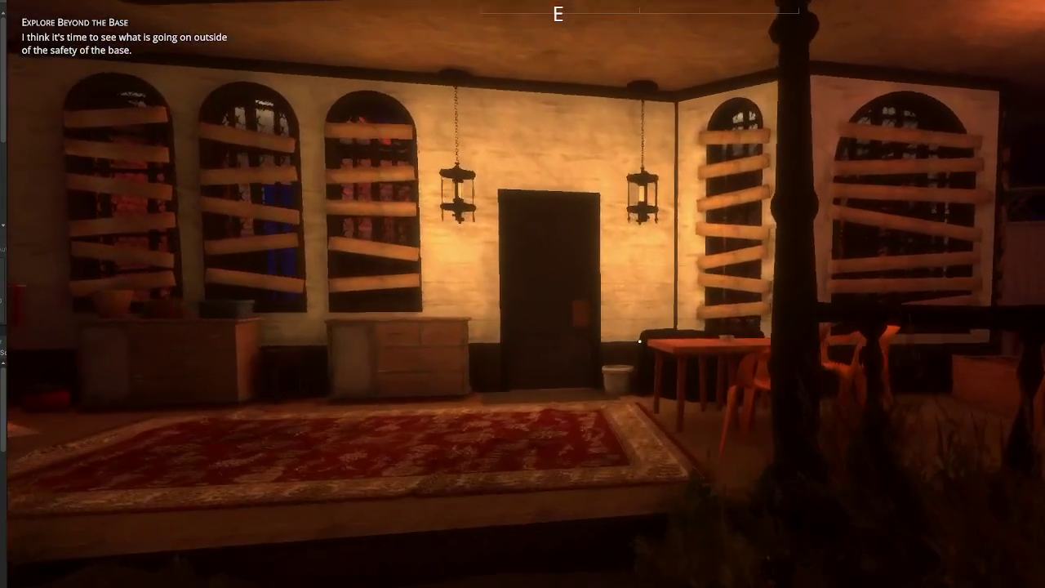
{"action": "key", "text": "w"}
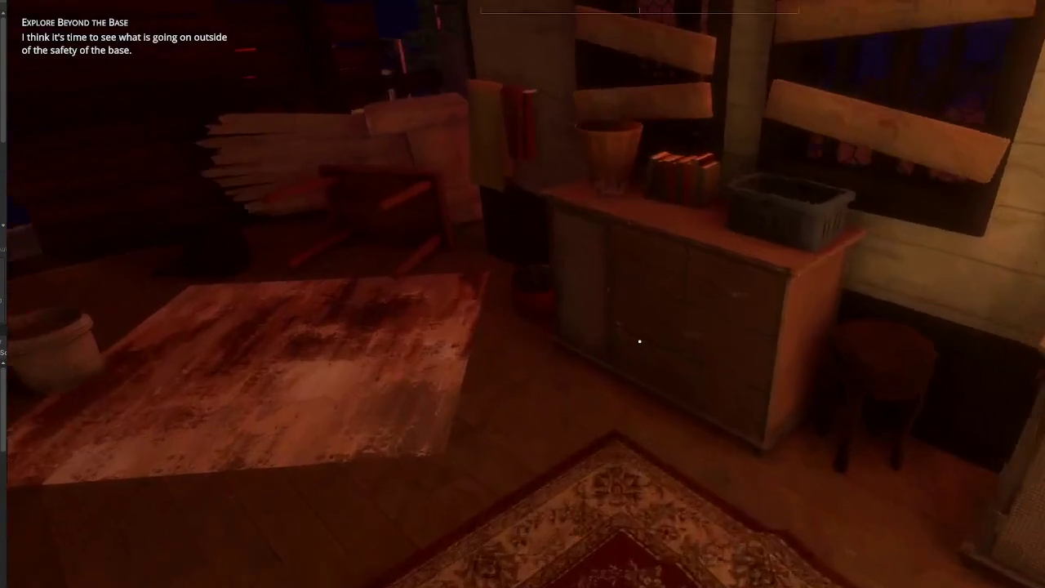
{"action": "key", "text": "w"}
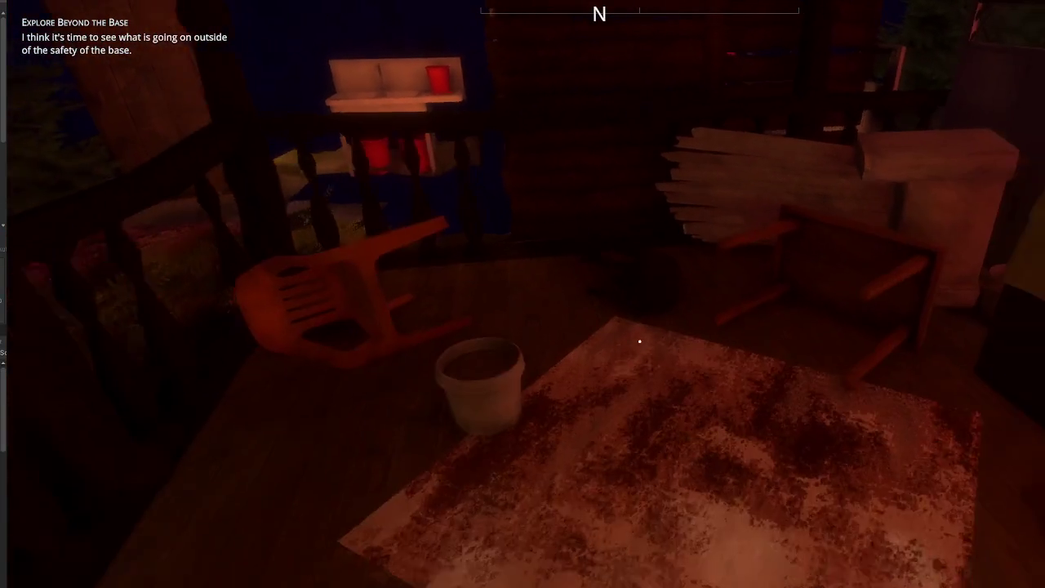
{"action": "key", "text": "w"}
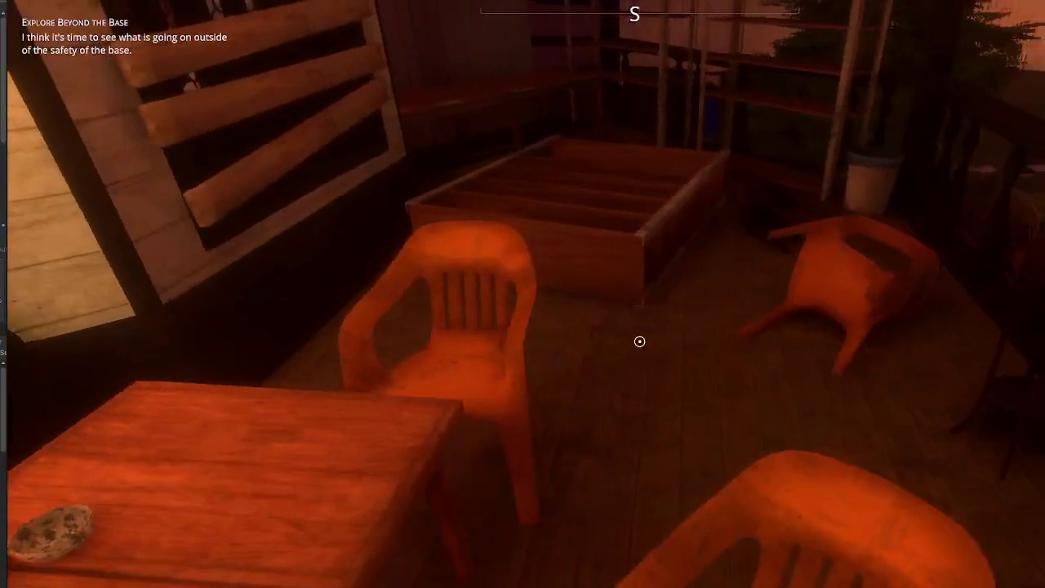
{"action": "key", "text": "w"}
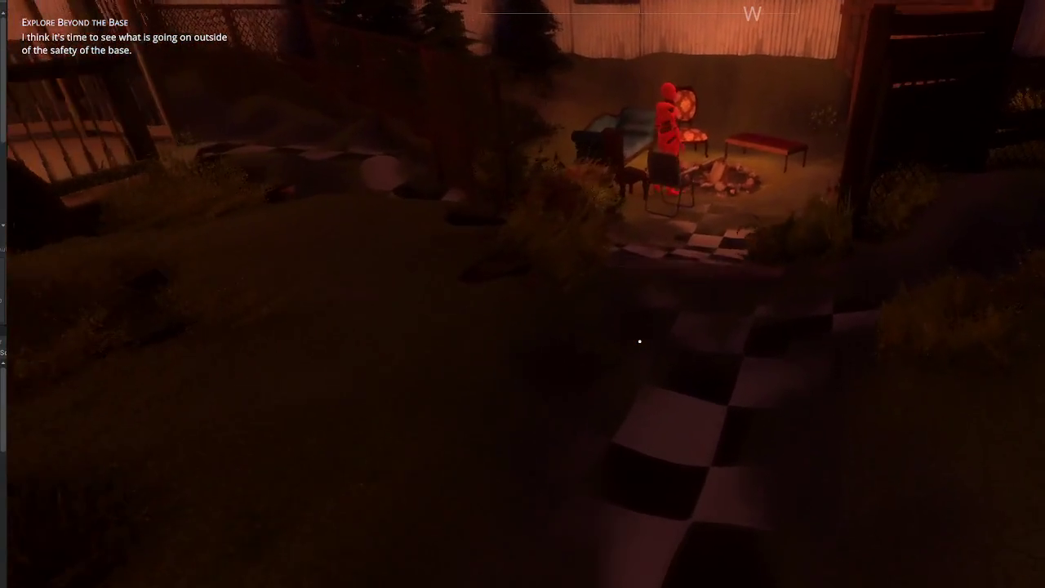
{"action": "key", "text": "w"}
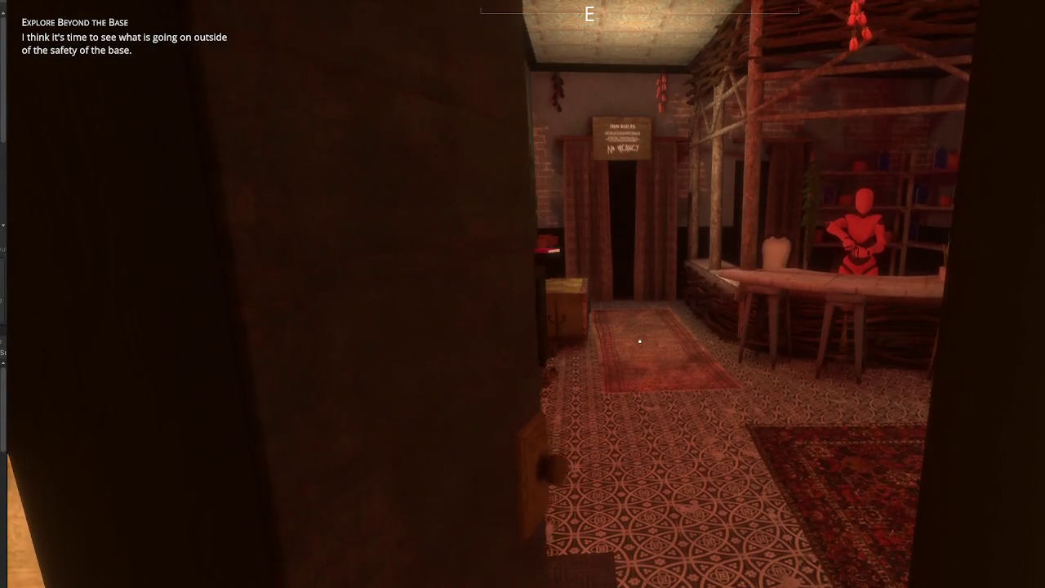
Step: Enter the shop, approach the birdcage and gramophone bench, and check the stats overlay
{"action": "key", "text": "w"}
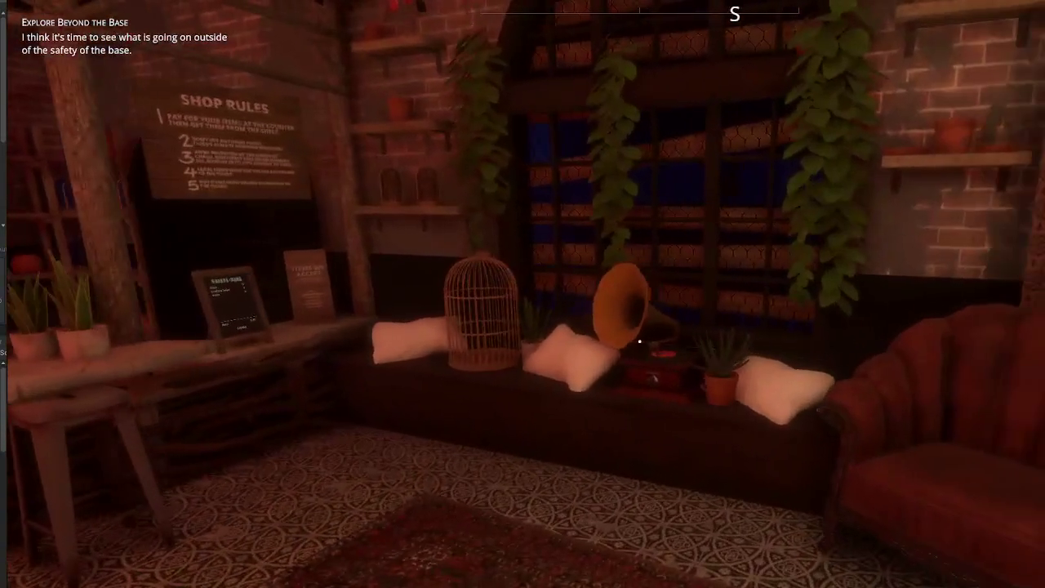
{"action": "key", "text": "w"}
{"action": "key", "text": "w"}
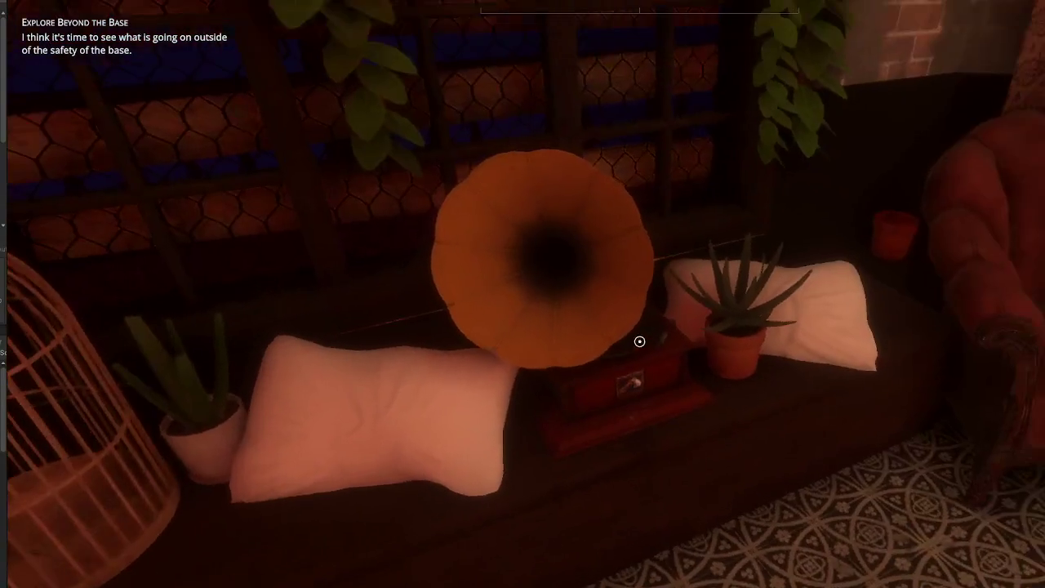
{"action": "key", "text": "Tab"}
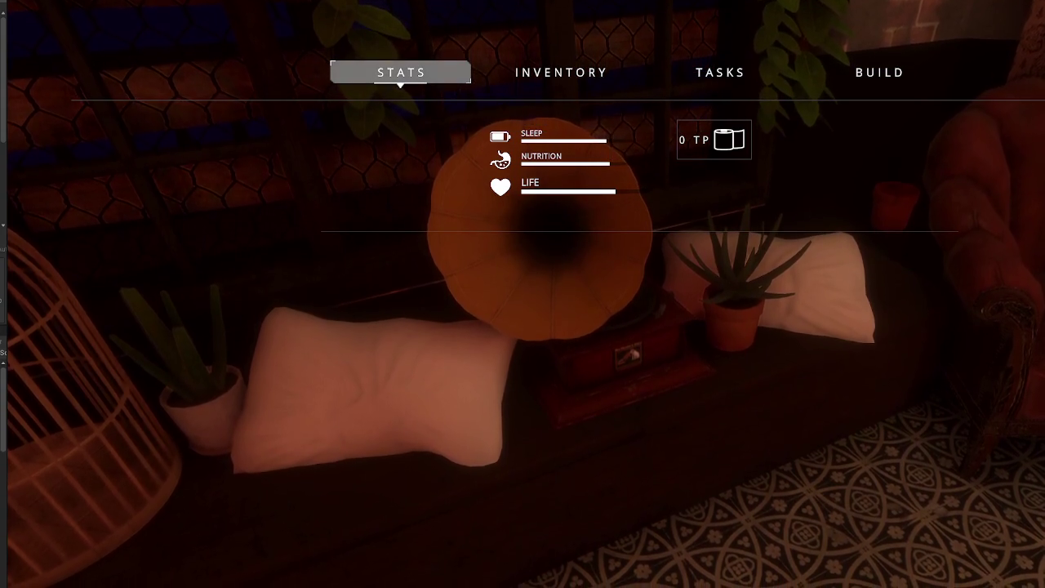
{"action": "key", "text": "Tab"}
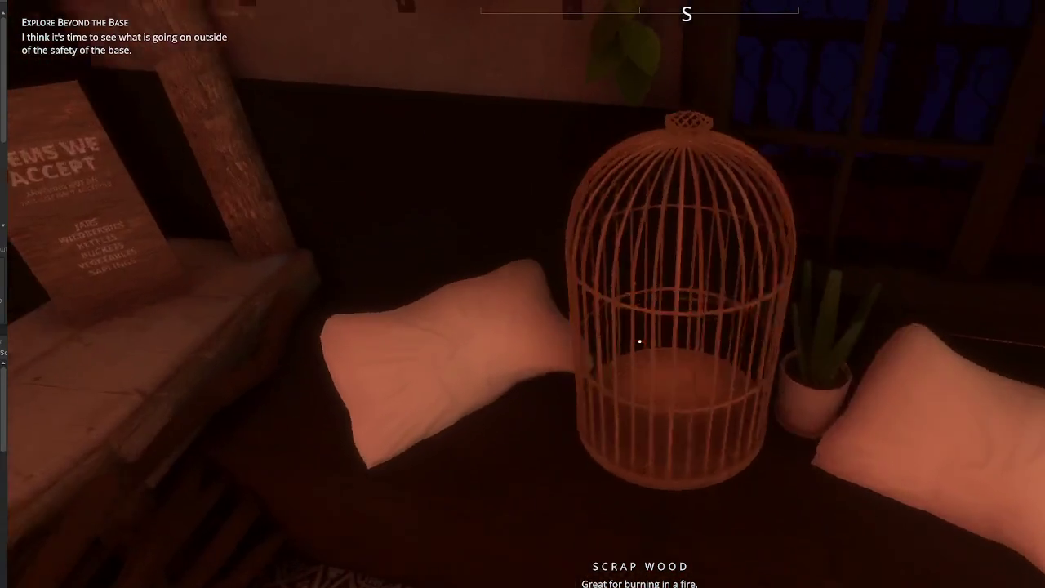
Step: Browse the Todays Items board entries down to CONFIRM and leave without buying
{"action": "key", "text": "w"}
{"action": "key", "text": "e"}
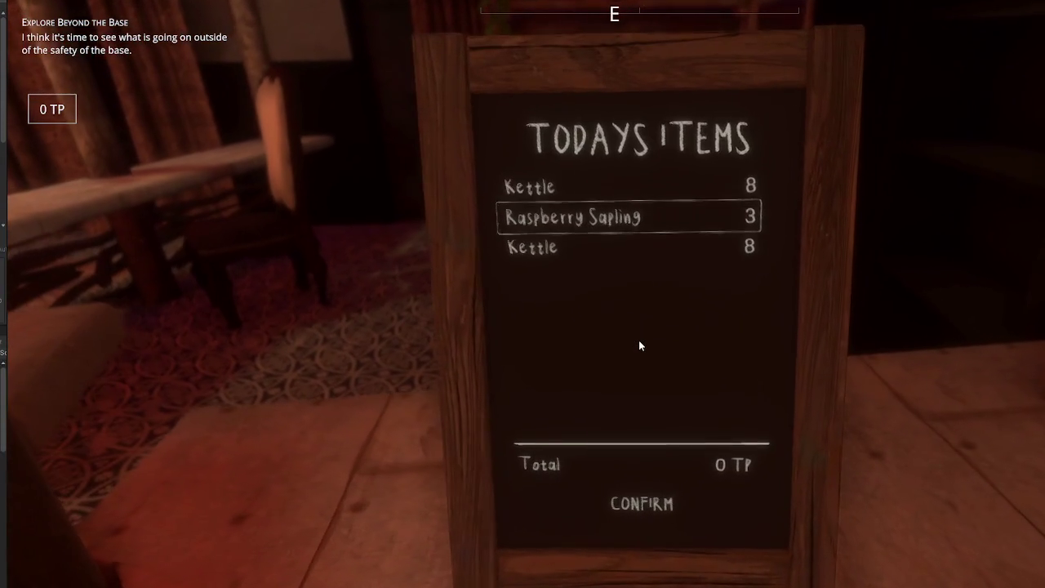
{"action": "key", "text": "Down"}
{"action": "key", "text": "Up"}
{"action": "key", "text": "Up"}
{"action": "key", "text": "Down"}
{"action": "key", "text": "Down"}
{"action": "key", "text": "Down"}
{"action": "key", "text": "Down"}
{"action": "key", "text": "Up"}
{"action": "key", "text": "Down"}
{"action": "key", "text": "Down"}
{"action": "key", "text": "Down"}
{"action": "key", "text": "Down"}
{"action": "key", "text": "Escape"}
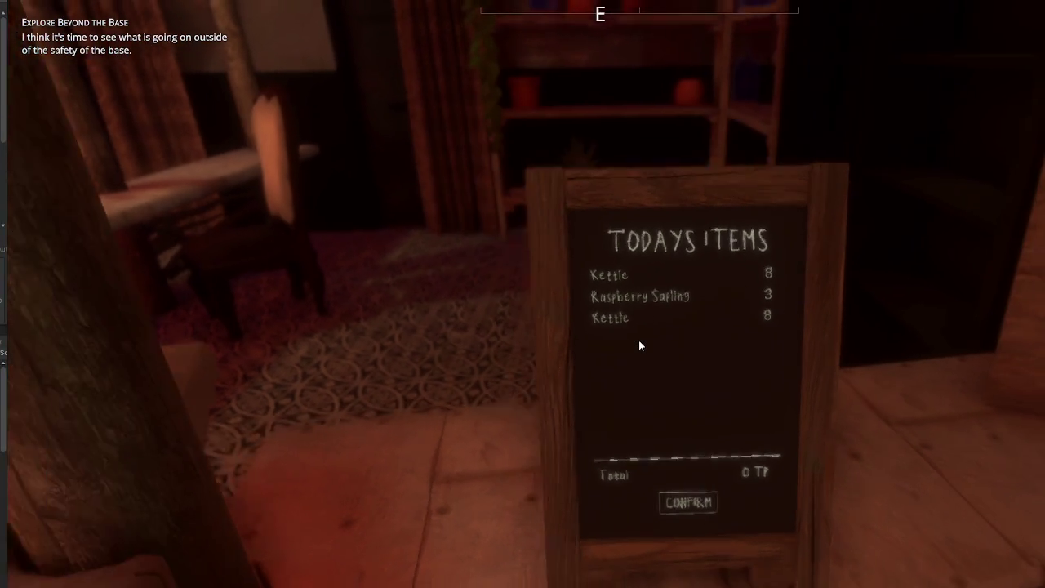
Step: Browse the selling board rows up to Scrap Wood and close it without selling
{"action": "key", "text": "w"}
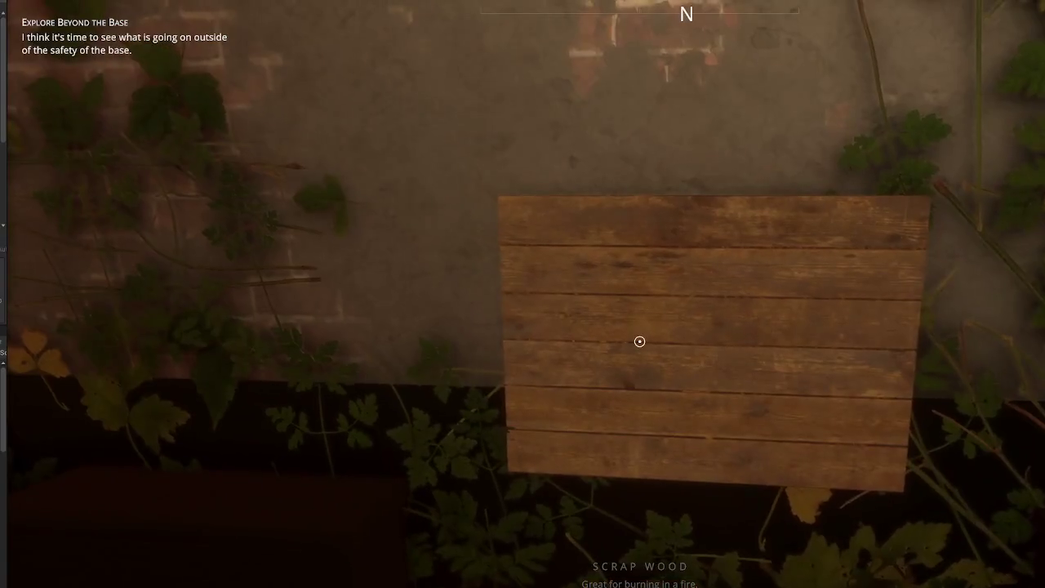
{"action": "key", "text": "e"}
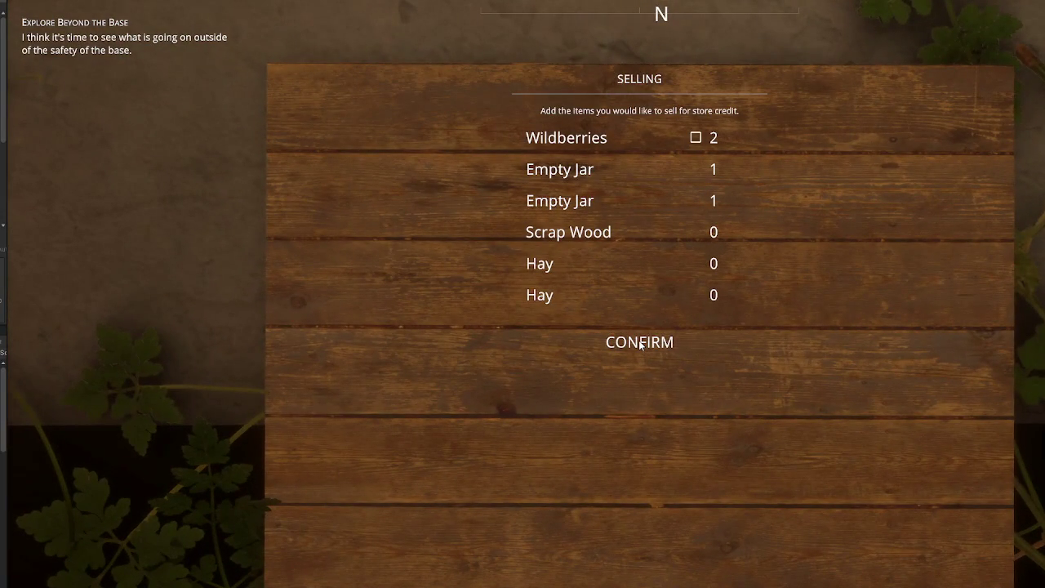
{"action": "key", "text": "s"}
{"action": "key", "text": "s"}
{"action": "key", "text": "s"}
{"action": "key", "text": "w"}
{"action": "key", "text": "w"}
{"action": "key", "text": "w"}
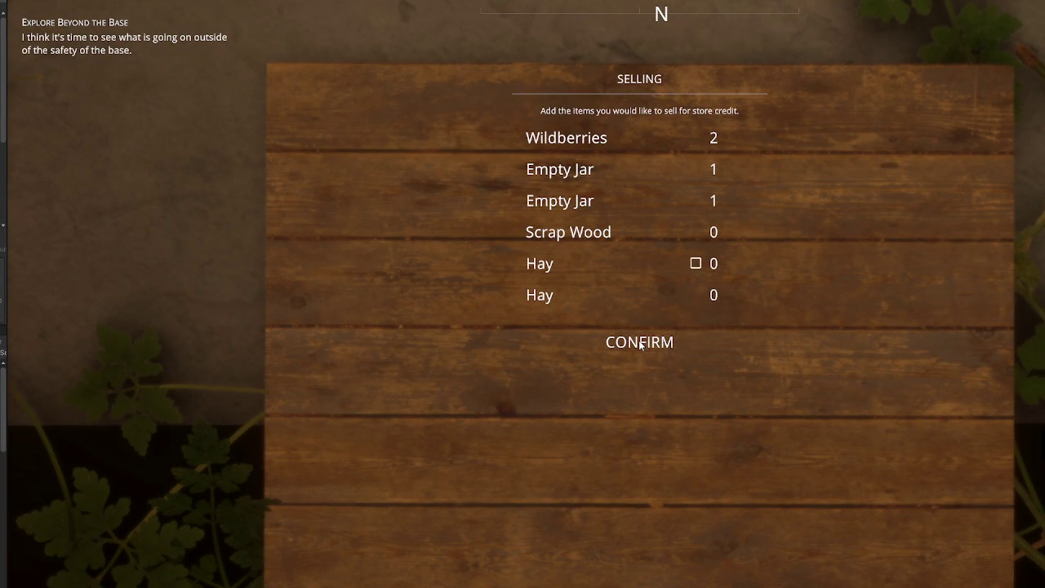
{"action": "key", "text": "s"}
{"action": "key", "text": "s"}
{"action": "key", "text": "w"}
{"action": "key", "text": "w"}
{"action": "key", "text": "w"}
{"action": "key", "text": "Escape"}
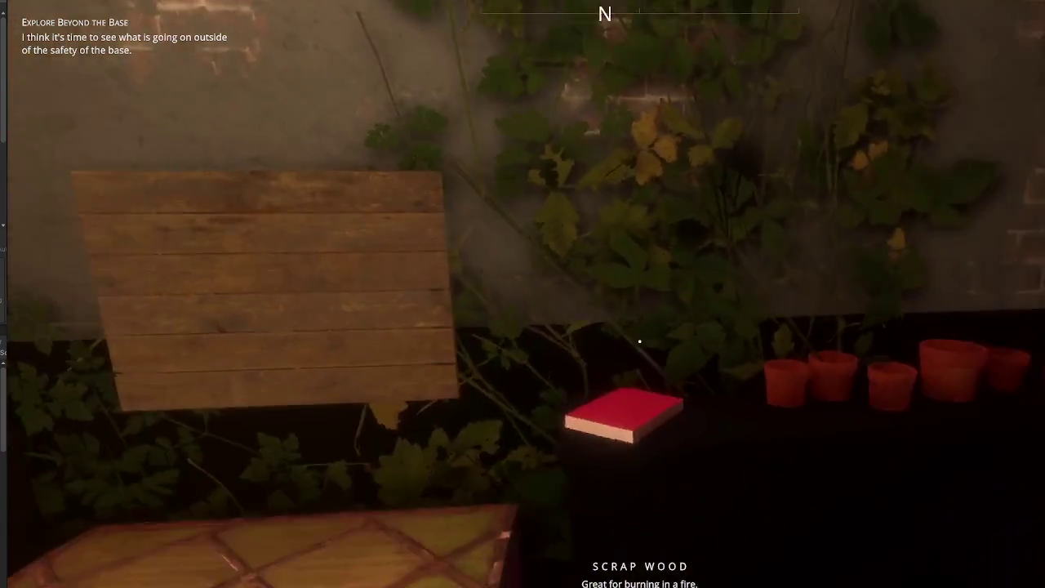
Step: Go through the doorway past the curtained steps into the red-lit room toward the red figure
{"action": "key", "text": "w"}
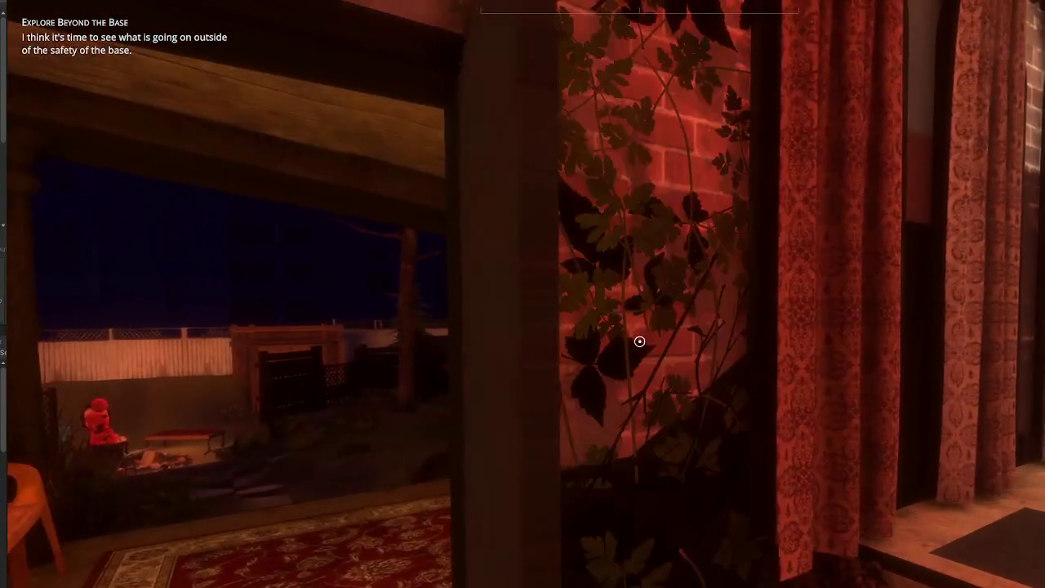
{"action": "key", "text": "w"}
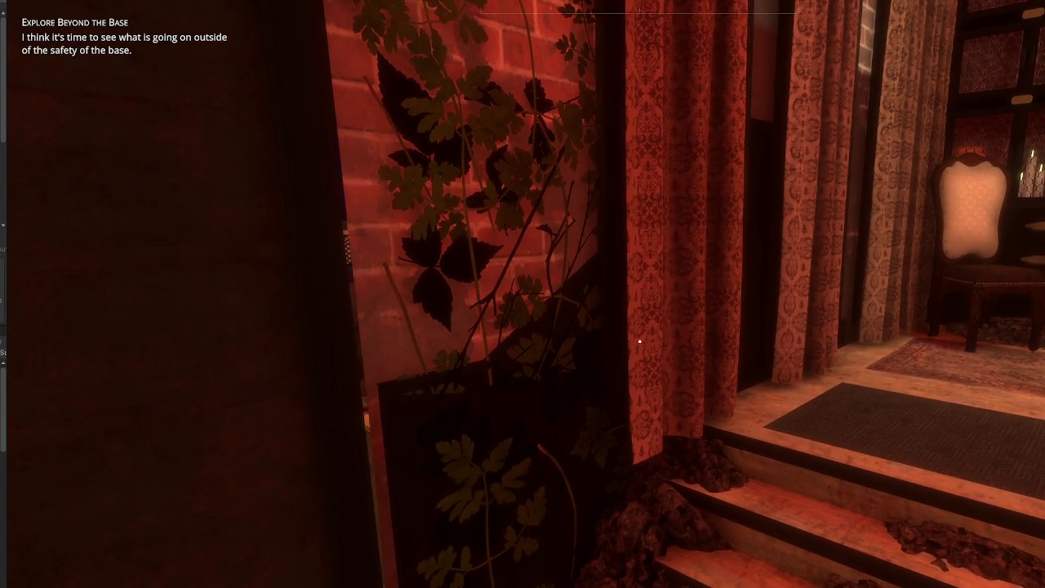
{"action": "left_click", "coordinate": [871, 434]}
{"action": "key", "text": "w"}
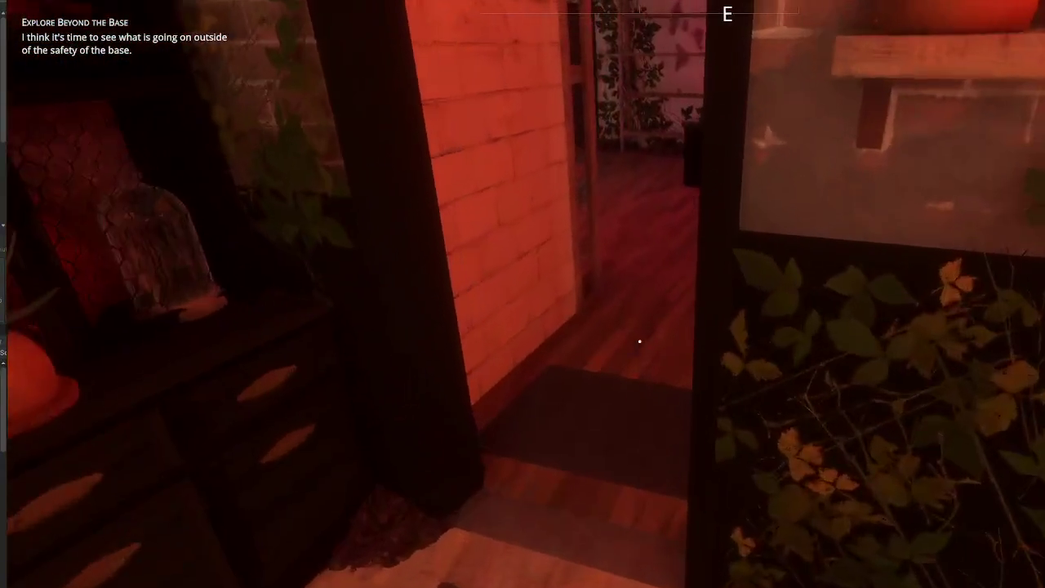
{"action": "key", "text": "w"}
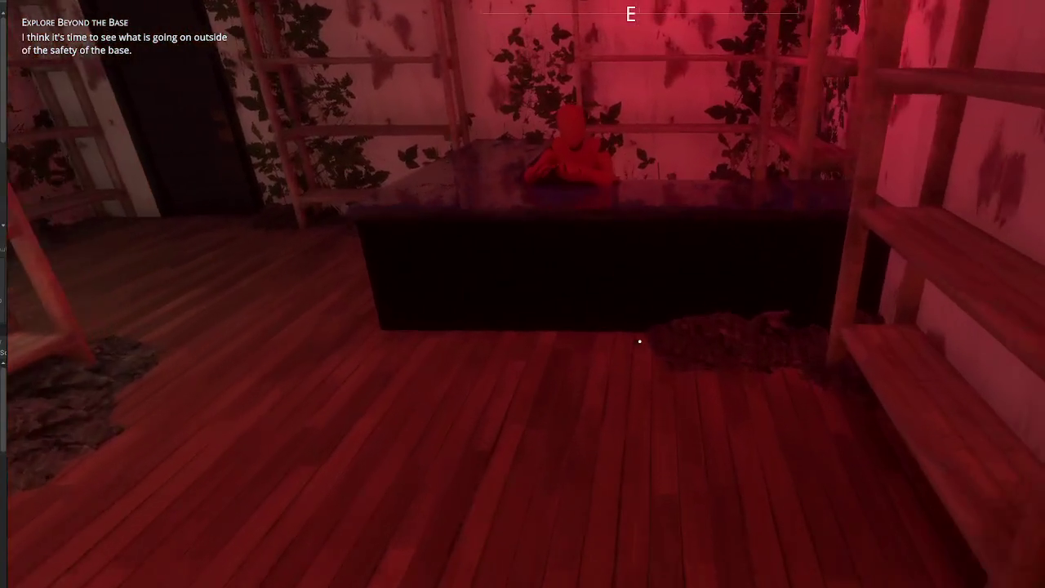
{"action": "key", "text": "w"}
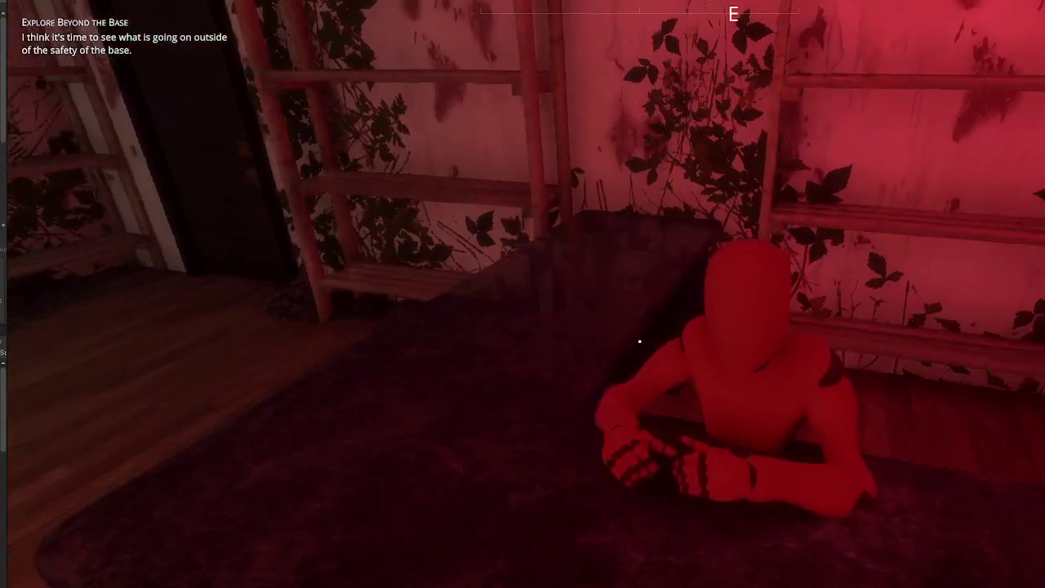
Step: Back away from the table and turn toward the hallway with the spiral stairs
{"action": "key", "text": "s"}
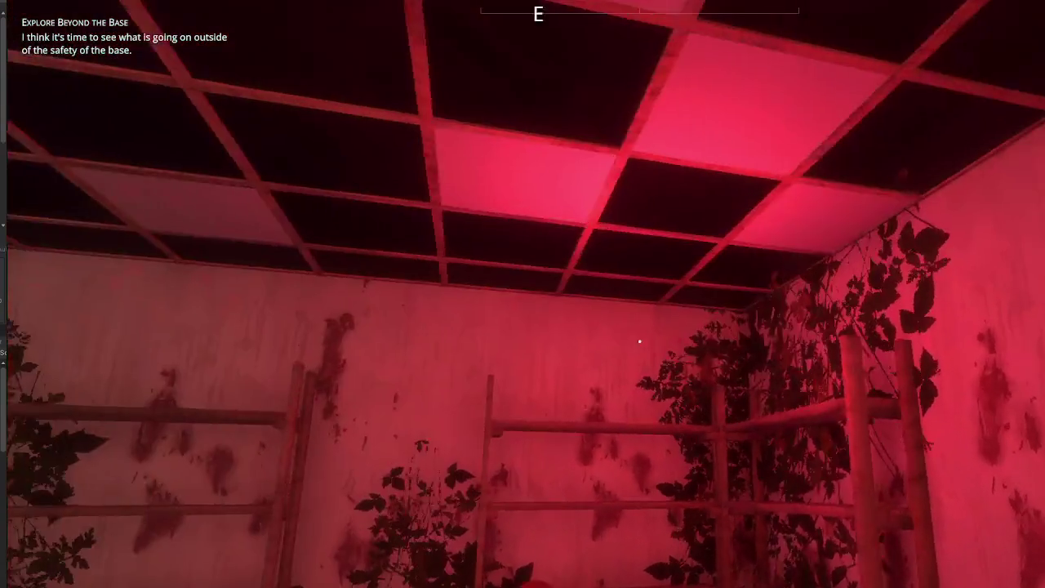
{"action": "mouse_move", "coordinate": [640, 342]}
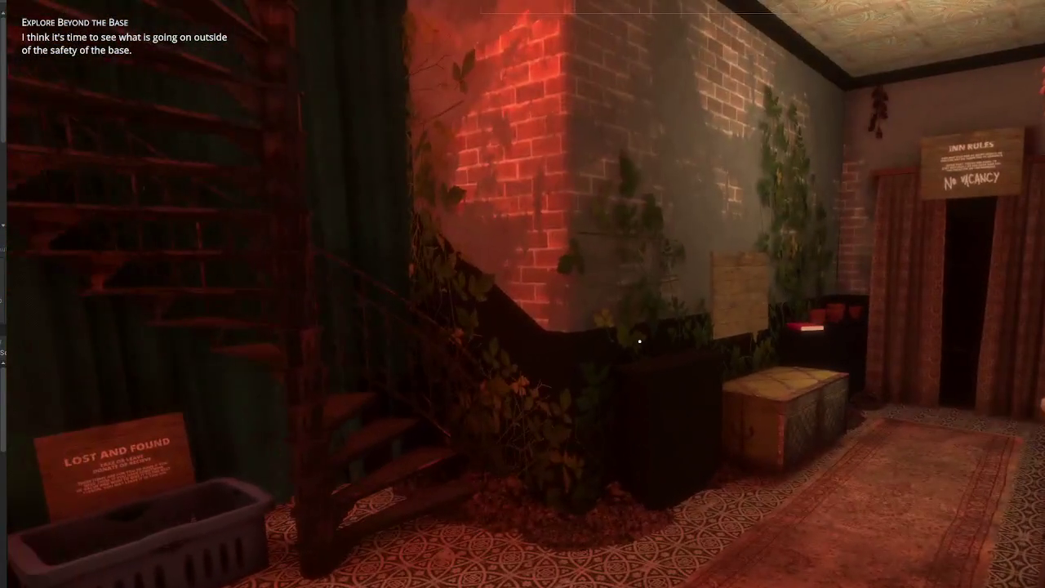
Step: Walk the player through the shelf room and lounge and out the porch door
{"action": "key", "text": "w"}
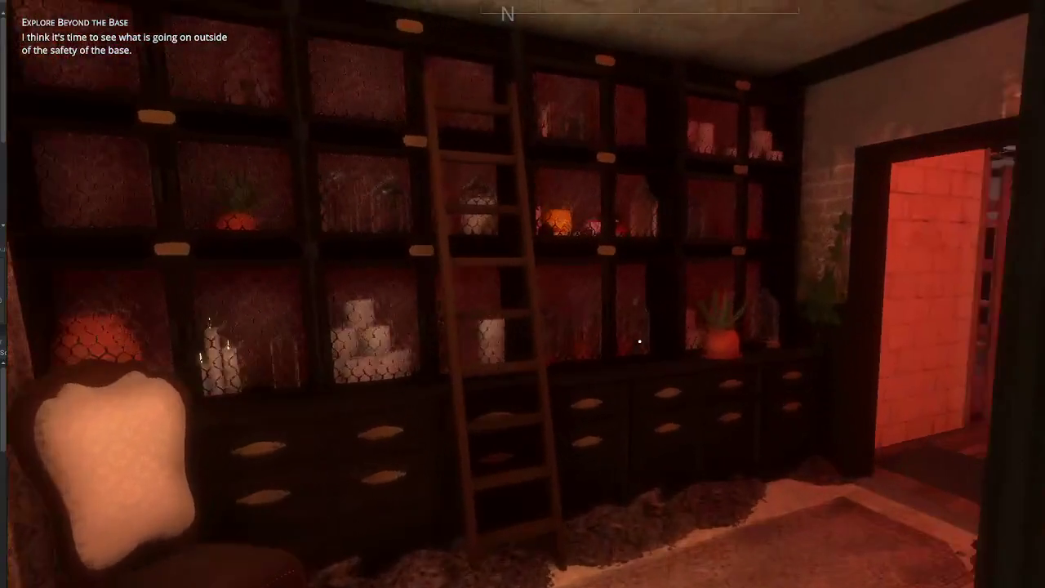
{"action": "key", "text": "w"}
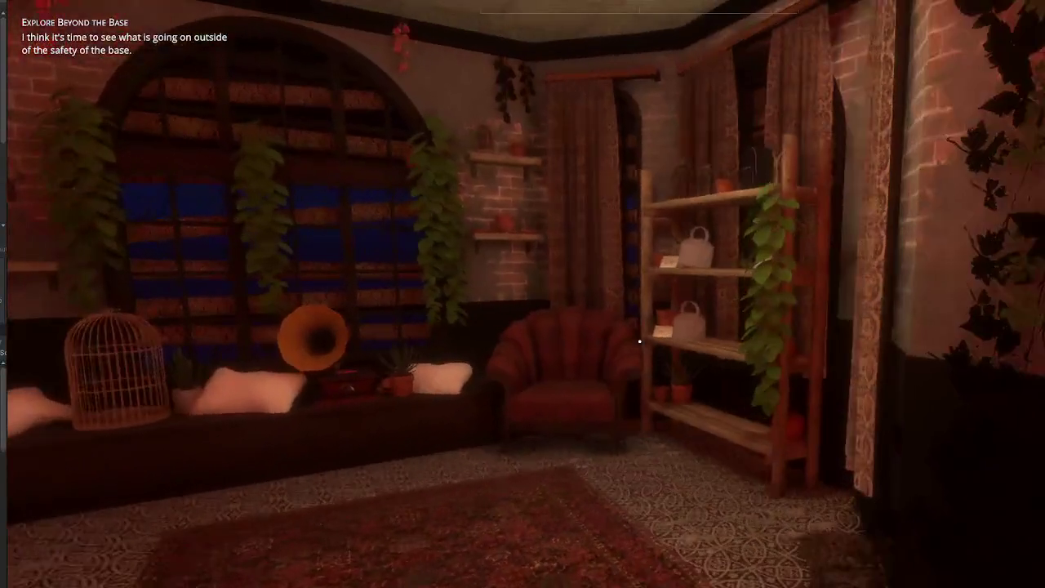
{"action": "key", "text": "w"}
{"action": "left_click", "coordinate": [640, 341]}
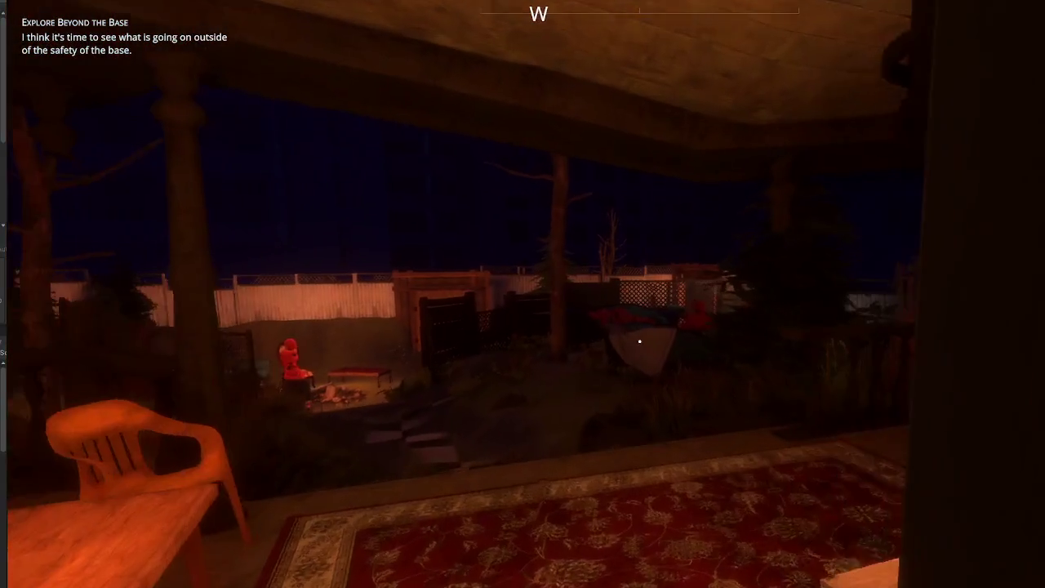
{"action": "key", "text": "w"}
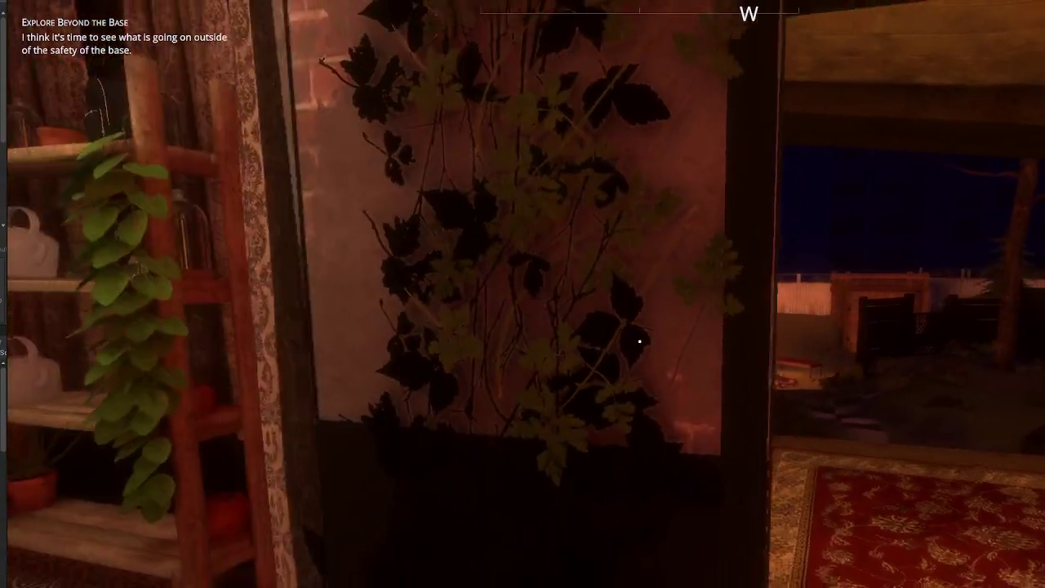
{"action": "key", "text": "w"}
{"action": "key", "text": "w"}
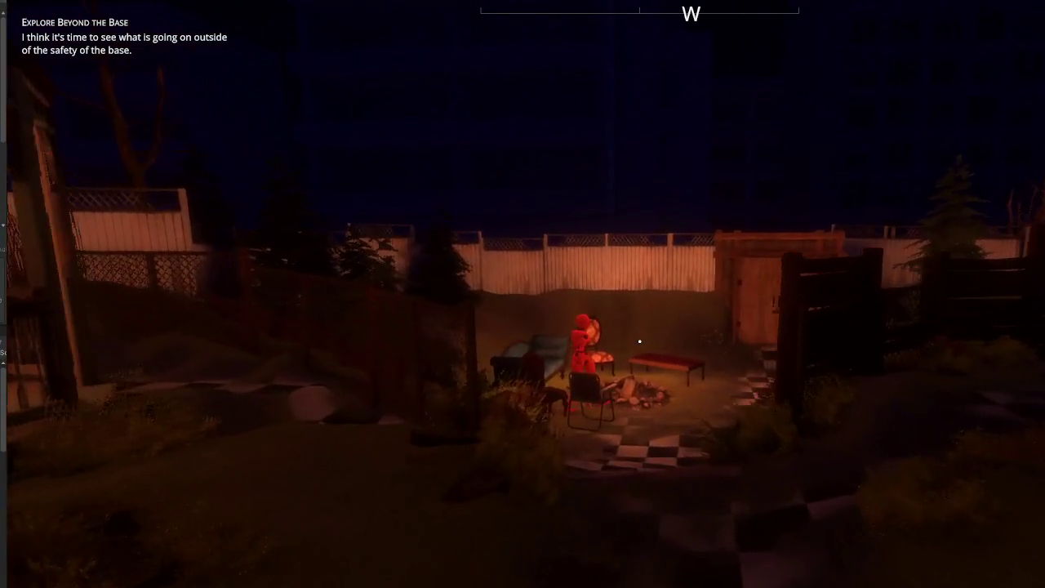
Step: Head toward the fire pit, check the player stats overlay, and exit Play mode
{"action": "key", "text": "w"}
{"action": "key", "text": "Tab"}
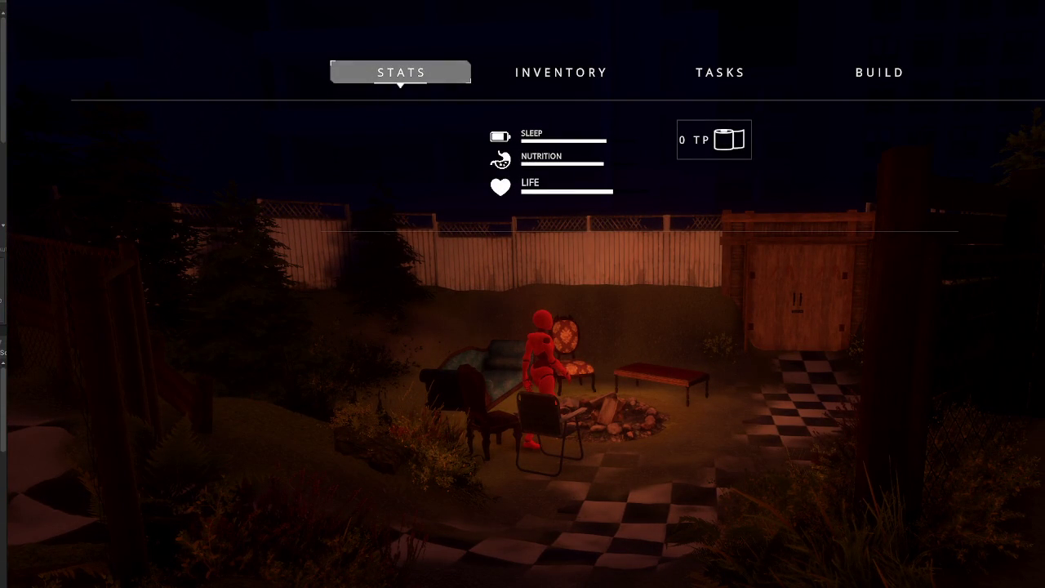
{"action": "key", "text": "ctrl+p"}
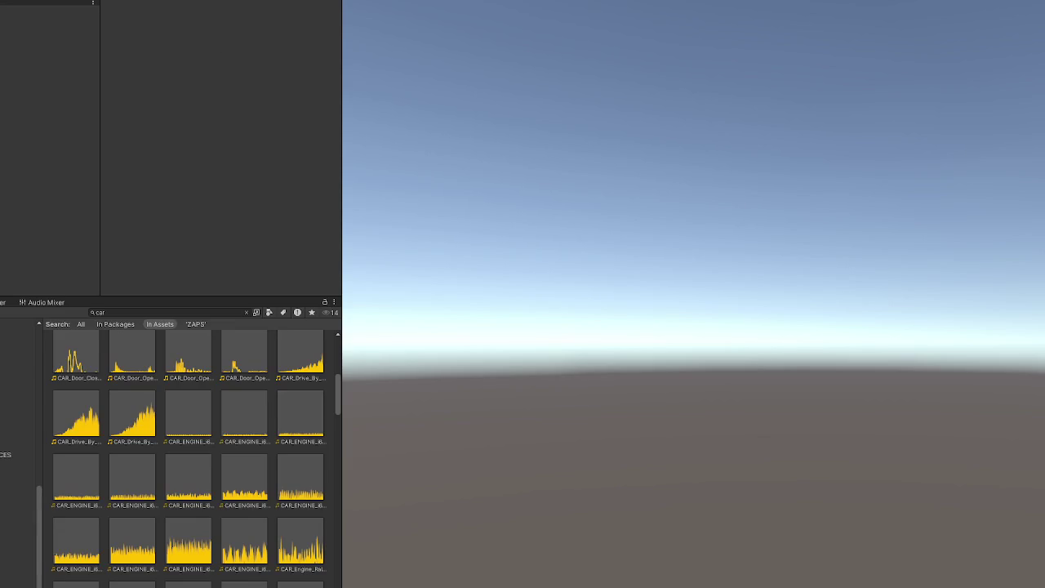
Step: Open the Package Manager from the Window menu
{"action": "left_click", "coordinate": [81, 0]}
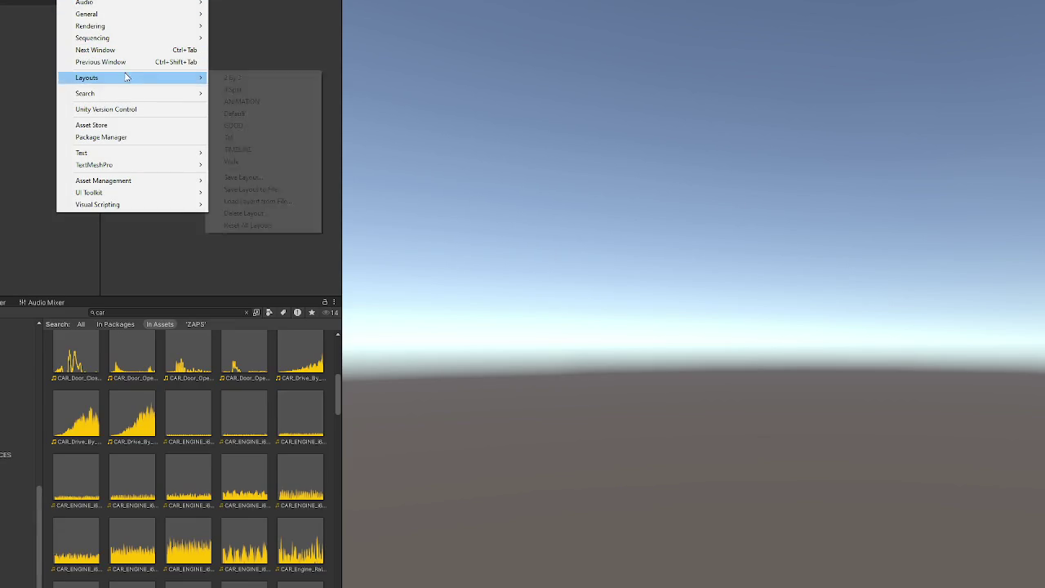
{"action": "left_click", "coordinate": [136, 139]}
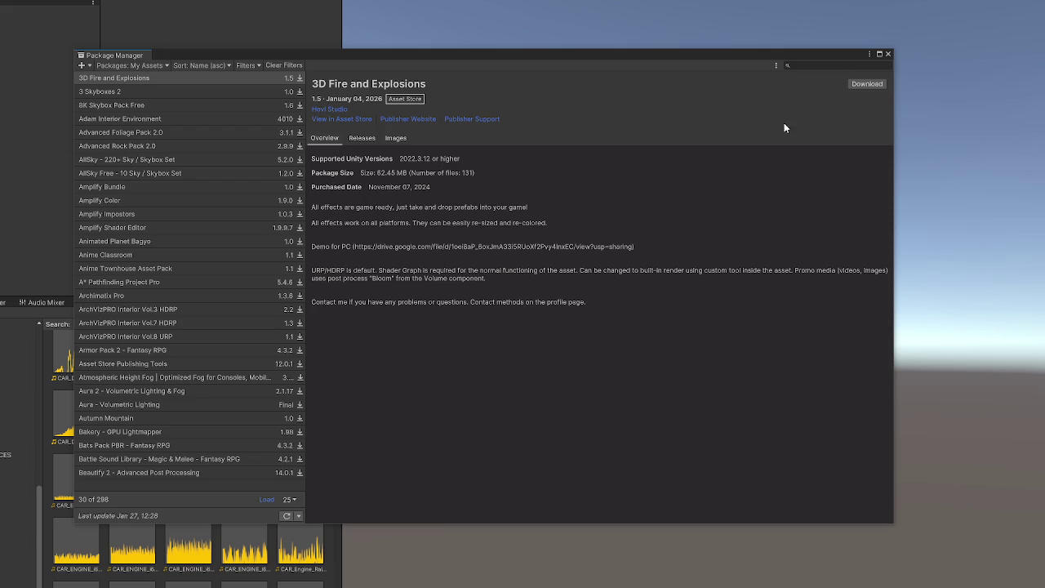
Step: Search owned packages for 'sfx', select Universal Sound FX, and start its import
{"action": "left_click", "coordinate": [838, 66]}
{"action": "type", "text": "sfx"}
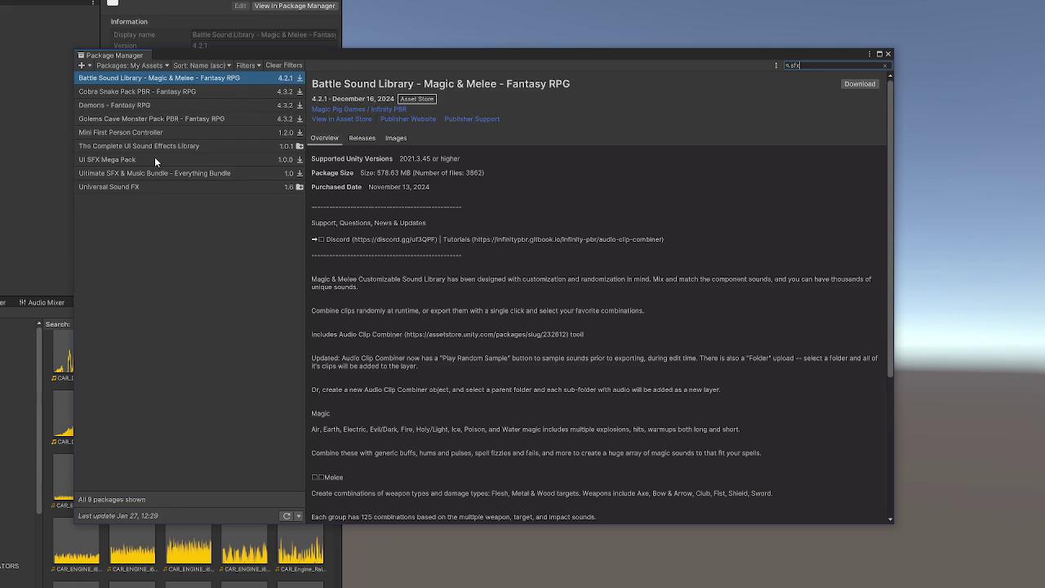
{"action": "left_click", "coordinate": [136, 187]}
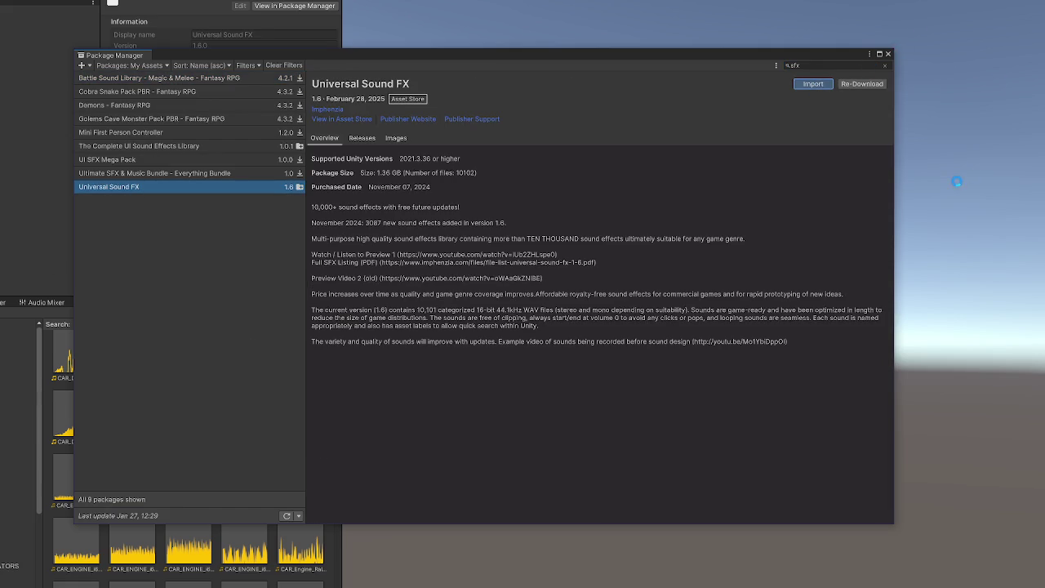
{"action": "left_click", "coordinate": [812, 84]}
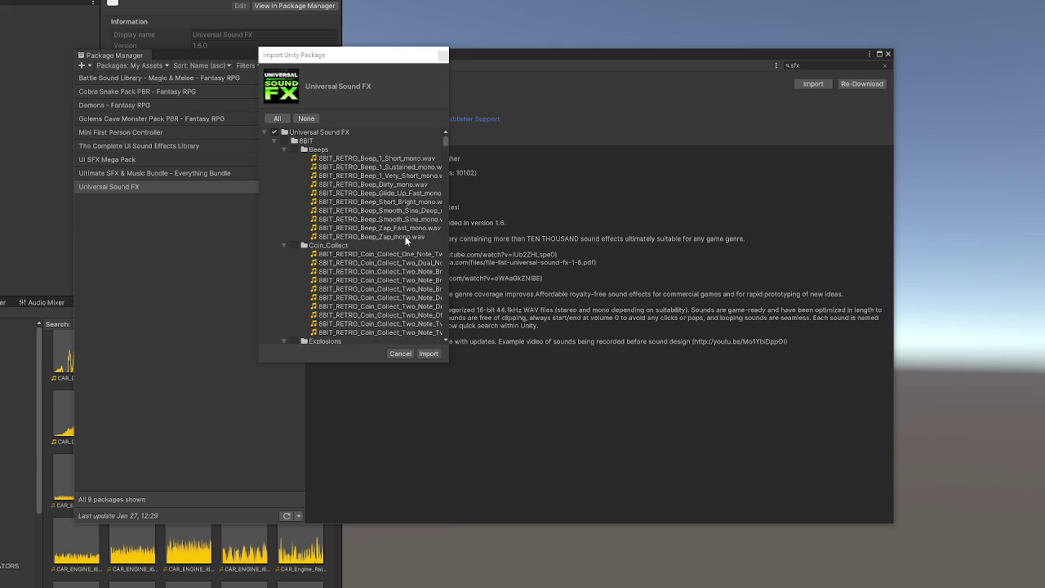
Step: Scroll the import file list and collapse the Beeps, Coin_Collect and 8BIT folders
{"action": "left_click", "coordinate": [285, 119]}
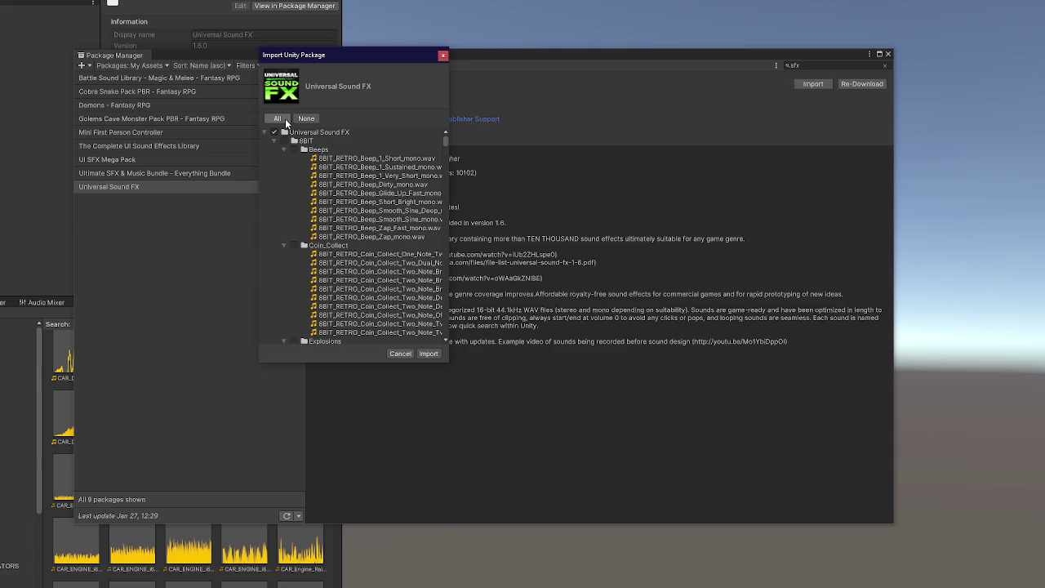
{"action": "scroll", "coordinate": [317, 187], "scroll_direction": "down", "scroll_amount": 10}
{"action": "scroll", "coordinate": [331, 187], "scroll_direction": "down", "scroll_amount": 15}
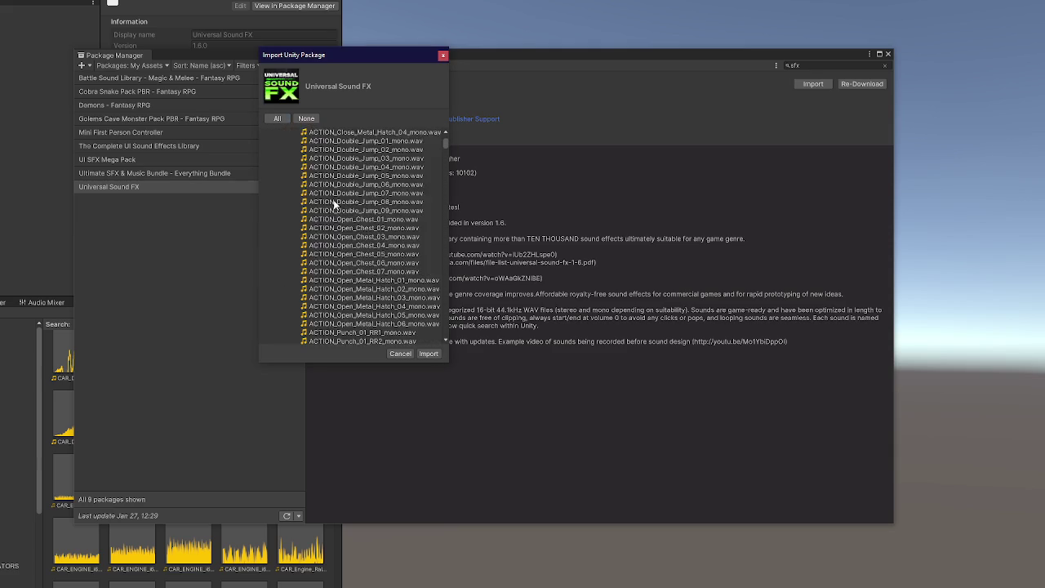
{"action": "scroll", "coordinate": [340, 209], "scroll_direction": "down", "scroll_amount": 20}
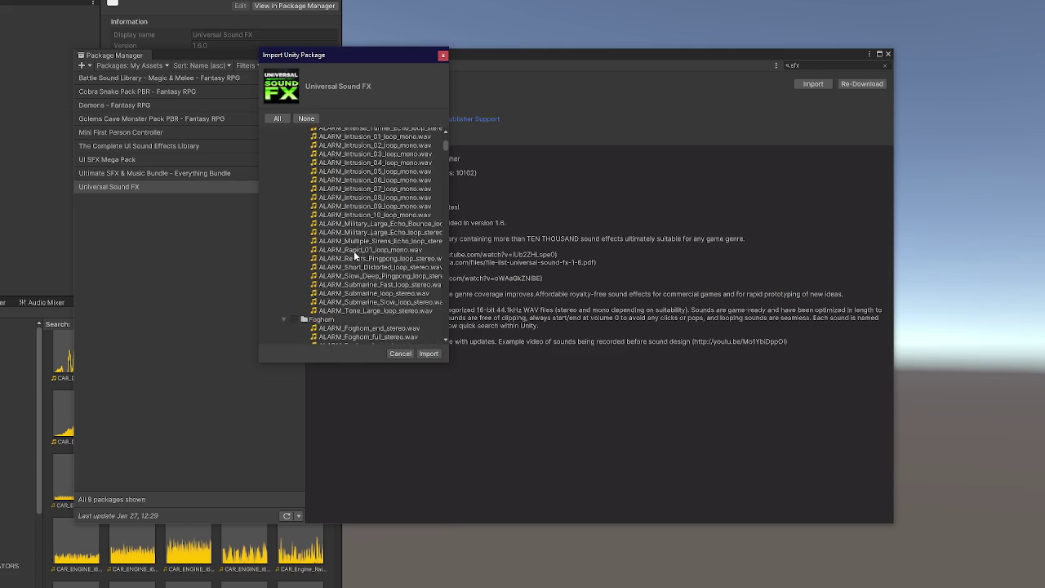
{"action": "scroll", "coordinate": [362, 265], "scroll_direction": "down", "scroll_amount": 5}
{"action": "mouse_move", "coordinate": [443, 155]}
{"action": "left_mouse_down"}
{"action": "mouse_move", "coordinate": [447, 209]}
{"action": "mouse_move", "coordinate": [451, 125]}
{"action": "left_mouse_up"}
{"action": "left_click", "coordinate": [283, 149]}
{"action": "left_click", "coordinate": [284, 158]}
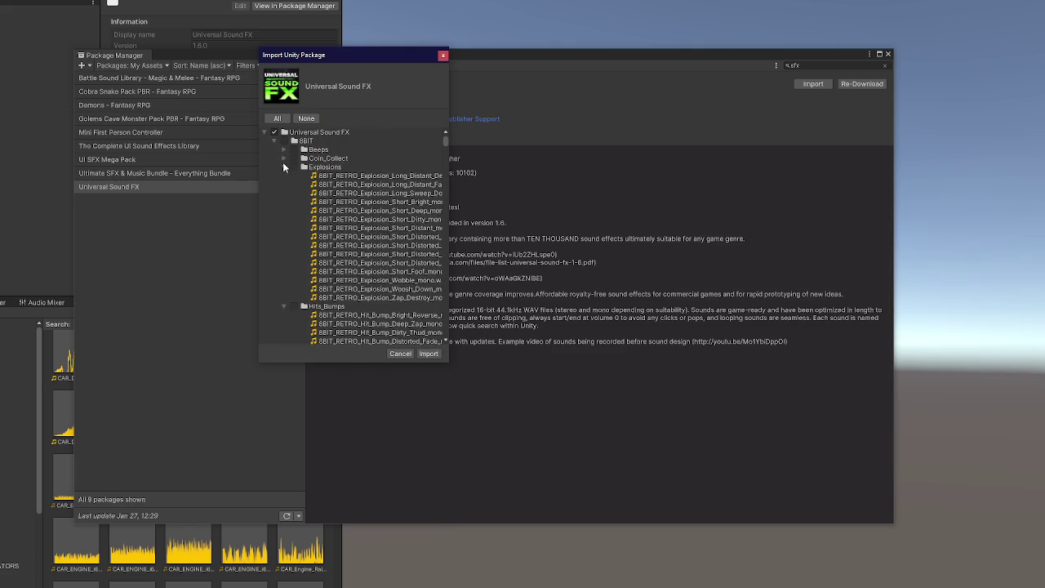
{"action": "left_click", "coordinate": [276, 142]}
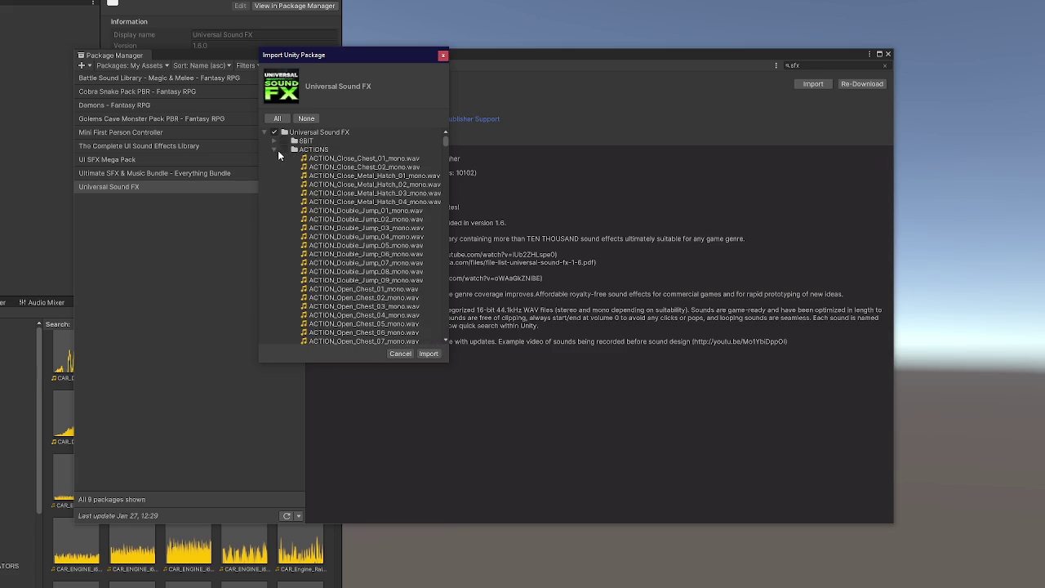
Step: Collapse the ACTIONS through BUTTONS category folders
{"action": "left_click", "coordinate": [274, 149]}
{"action": "left_click", "coordinate": [274, 158]}
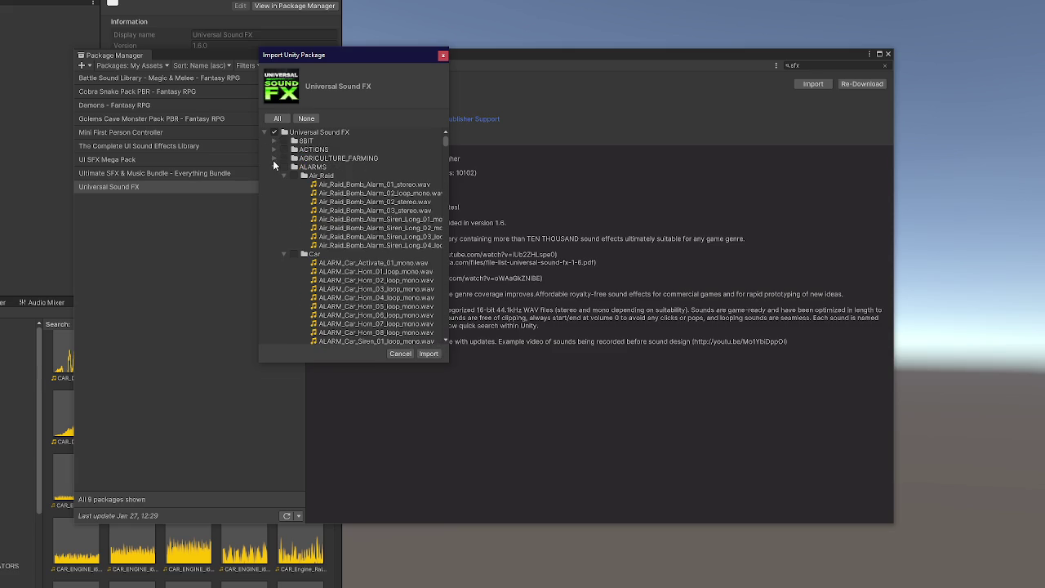
{"action": "left_click", "coordinate": [275, 167]}
{"action": "left_click", "coordinate": [275, 175]}
{"action": "left_click", "coordinate": [274, 186]}
{"action": "left_click", "coordinate": [274, 194]}
{"action": "left_click", "coordinate": [274, 202]}
{"action": "left_click", "coordinate": [276, 210]}
{"action": "left_click", "coordinate": [275, 219]}
Step: Collapse the CARDS through CROWDS folders and import the whole Universal Sound FX pack
{"action": "left_click", "coordinate": [274, 233]}
{"action": "left_click", "coordinate": [275, 230]}
{"action": "left_click", "coordinate": [276, 237]}
{"action": "left_click", "coordinate": [274, 245]}
{"action": "left_click", "coordinate": [273, 254]}
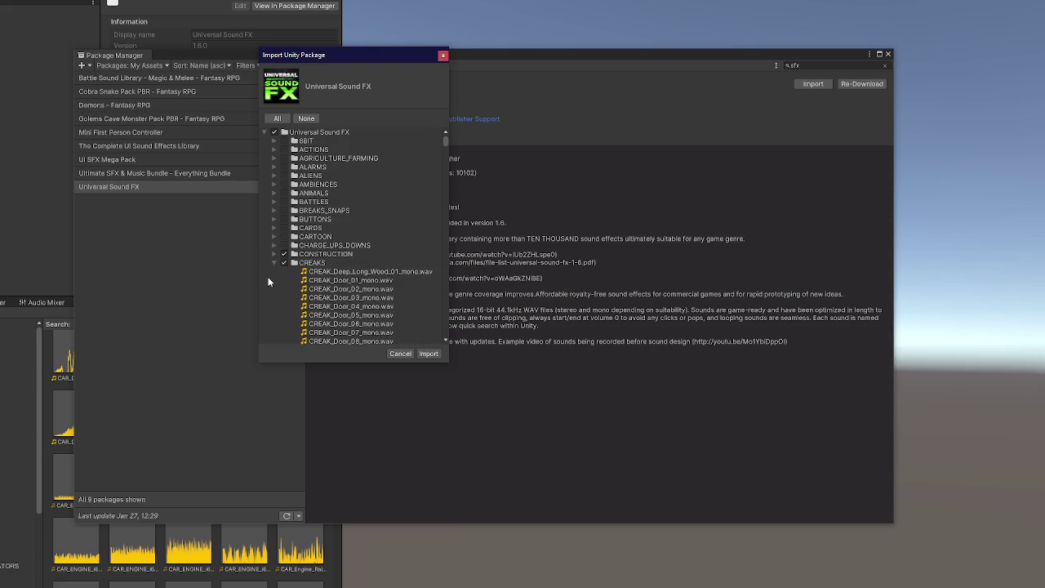
{"action": "left_click", "coordinate": [273, 263]}
{"action": "left_click", "coordinate": [274, 271]}
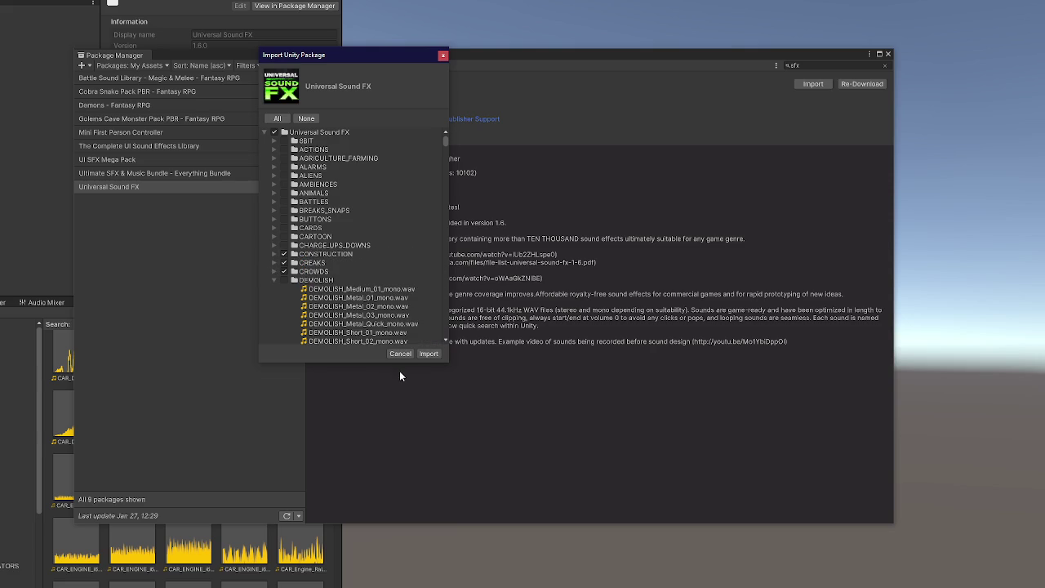
{"action": "left_click", "coordinate": [422, 356]}
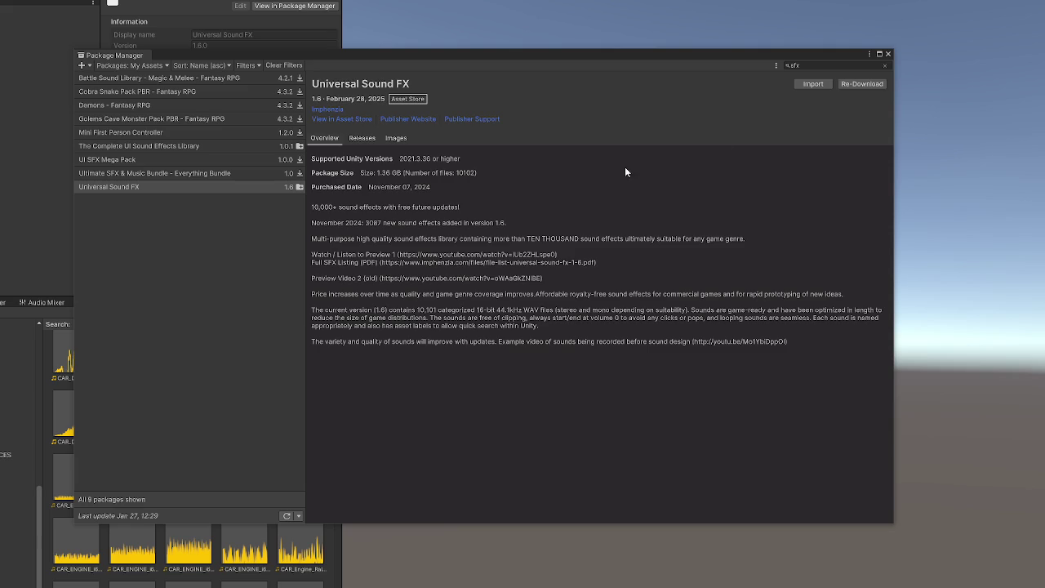
Step: Close the Package Manager window
{"action": "left_click", "coordinate": [888, 54]}
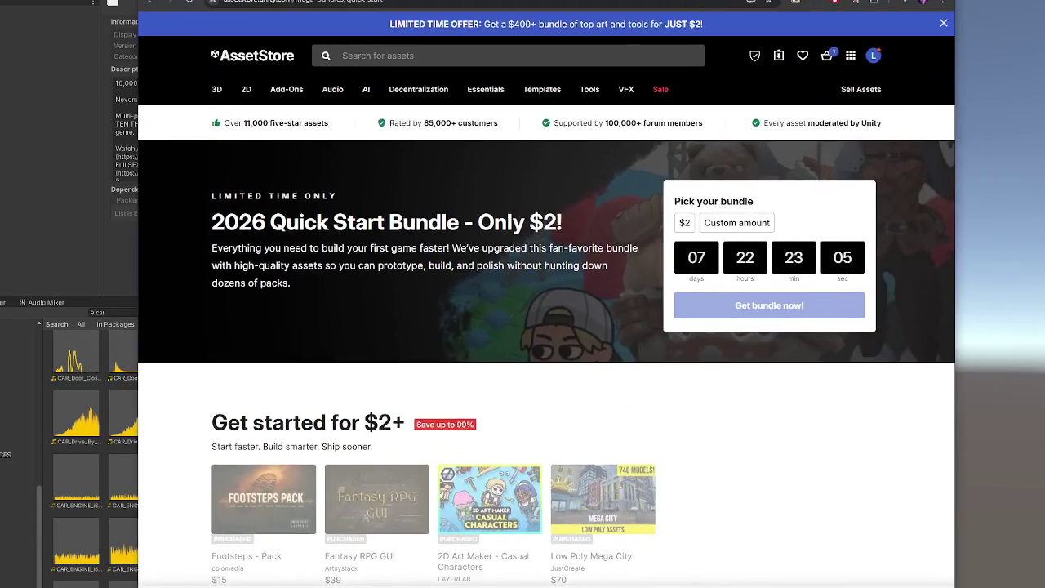
Step: Scroll down the Asset Store page, then move the browser window aside to reveal Unity
{"action": "scroll", "coordinate": [708, 380], "scroll_direction": "down", "scroll_amount": 4}
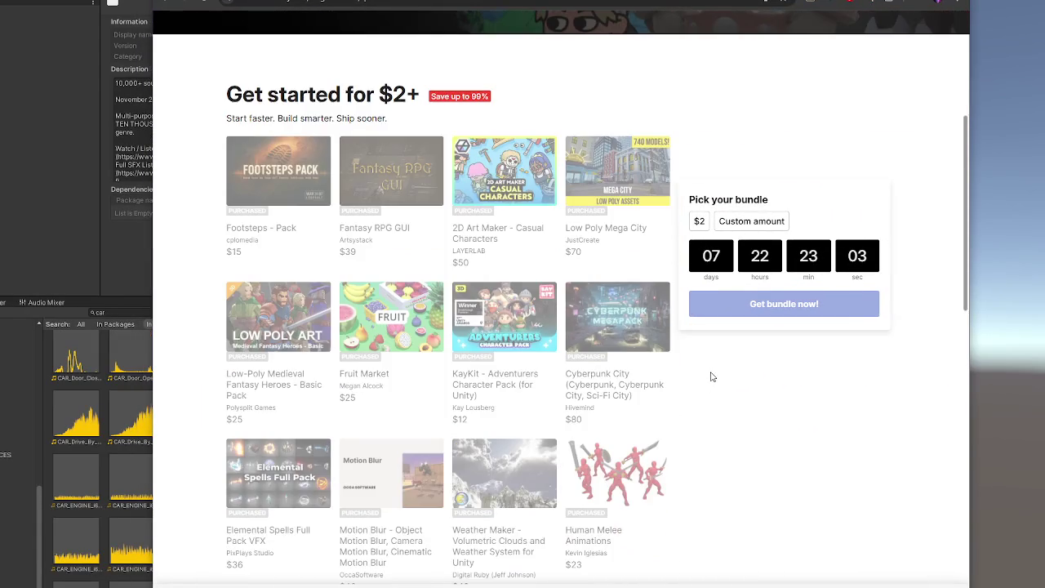
{"action": "scroll", "coordinate": [711, 373], "scroll_direction": "down", "scroll_amount": 2}
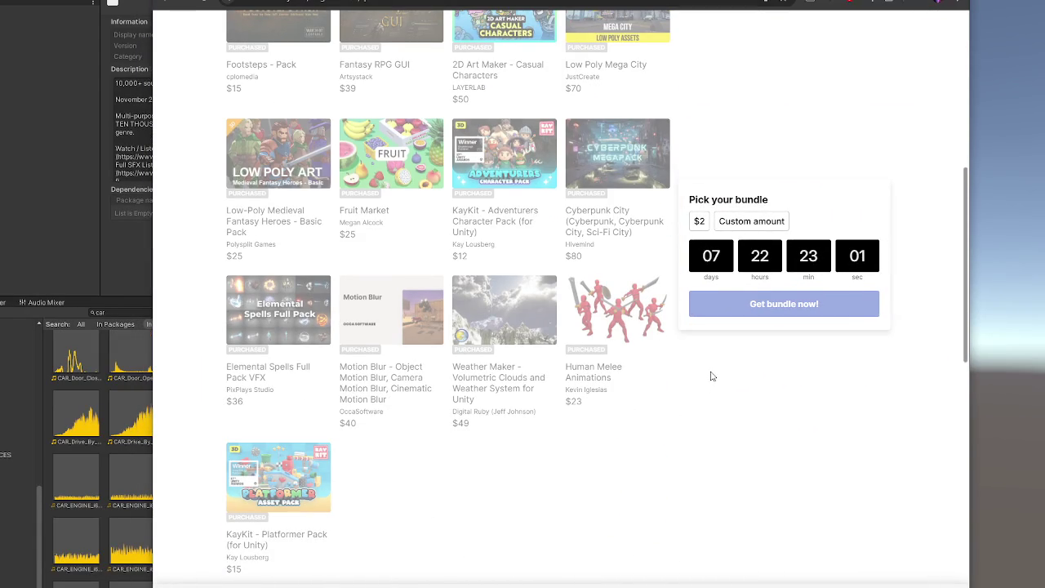
{"action": "left_click_drag", "start_coordinate": [706, 3], "coordinate": [189, 49]}
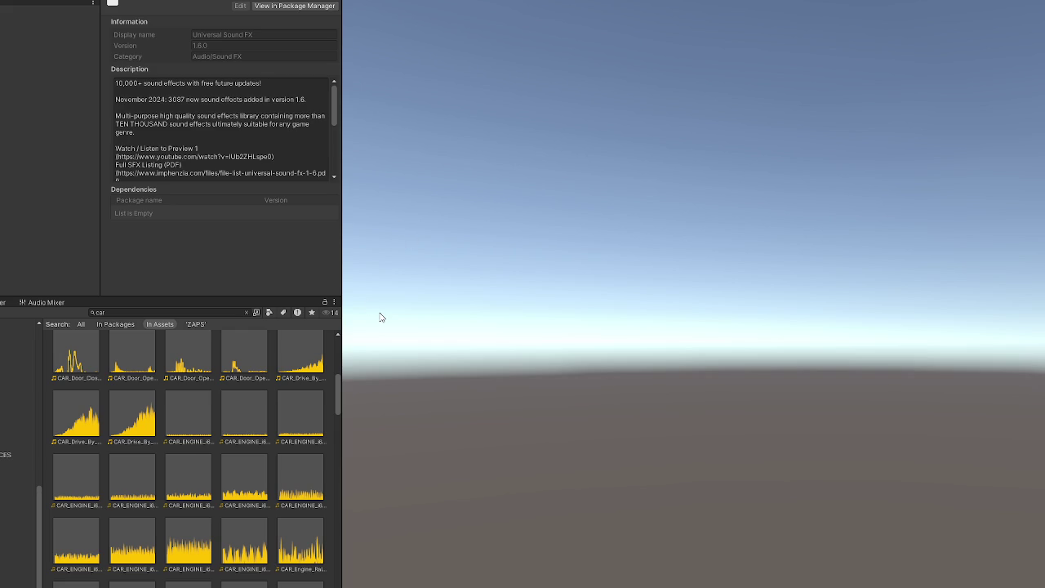
Step: Search the Project window for 'gate' and select the CLASP Unclasp_01 clip
{"action": "scroll", "coordinate": [9, 436], "scroll_direction": "up", "scroll_amount": 10}
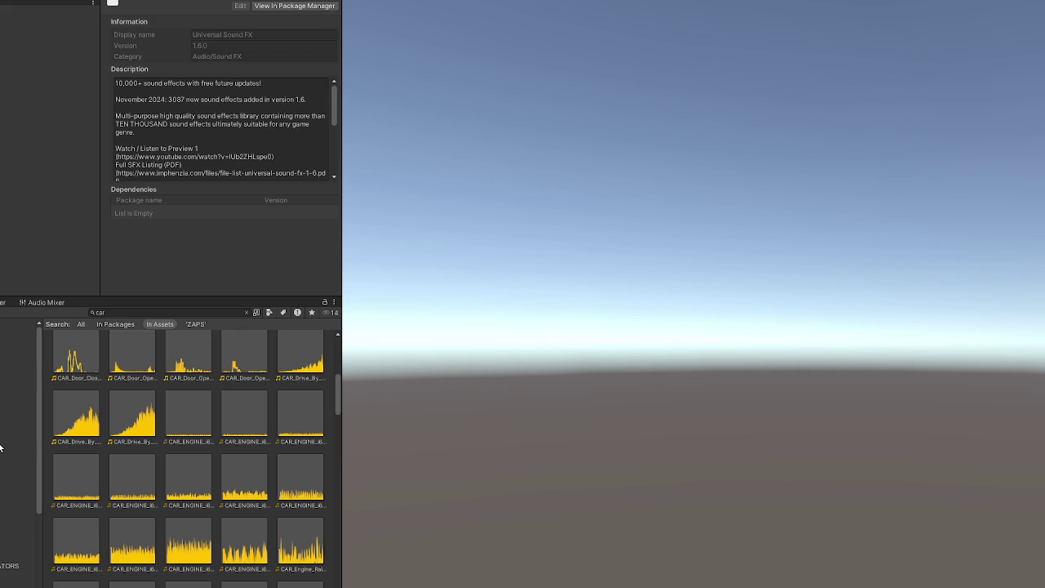
{"action": "left_click", "coordinate": [153, 313]}
{"action": "type", "text": "gate"}
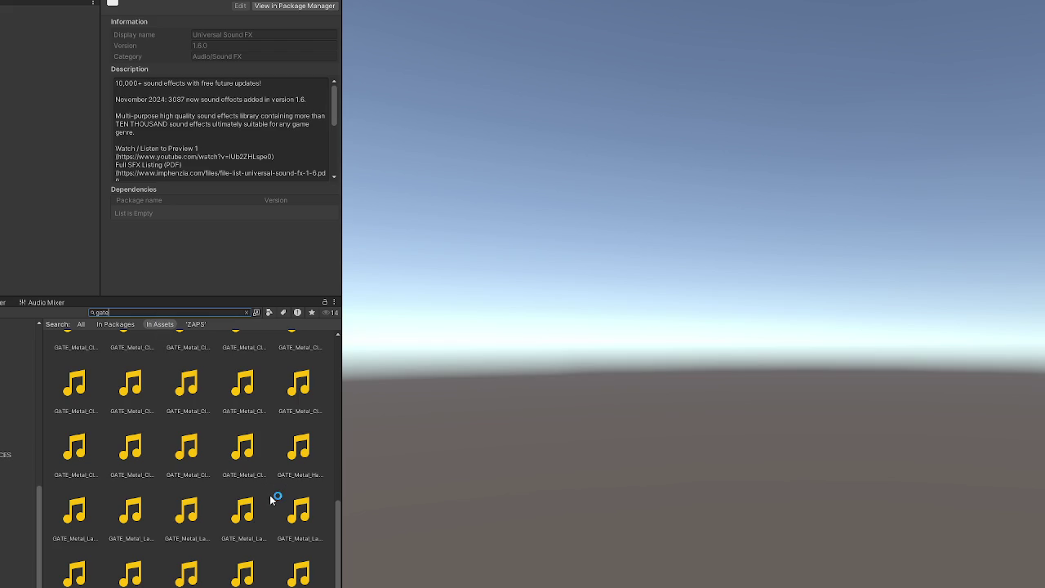
{"action": "scroll", "coordinate": [275, 495], "scroll_direction": "up", "scroll_amount": 5}
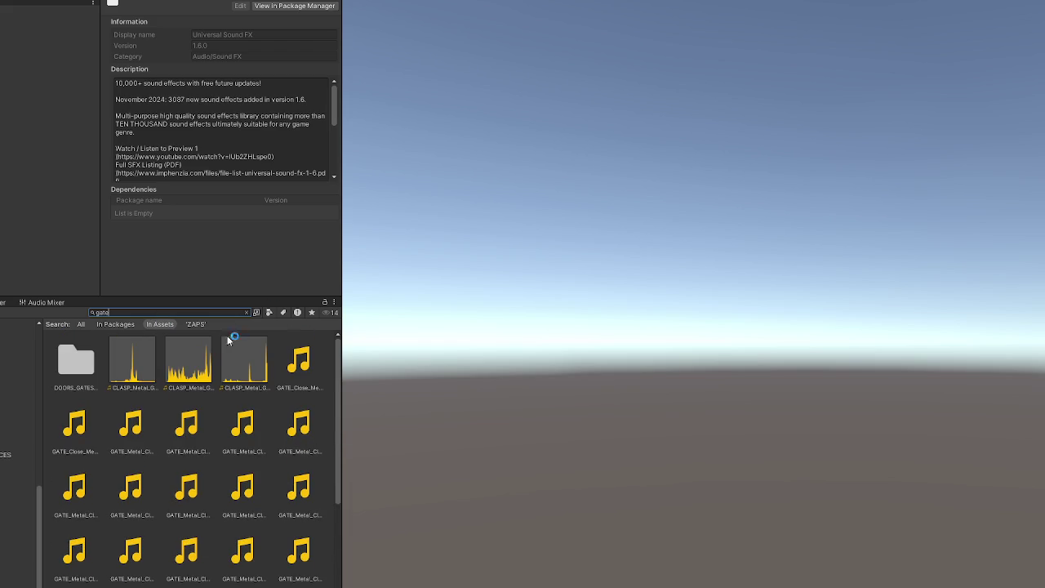
{"action": "left_click", "coordinate": [151, 348]}
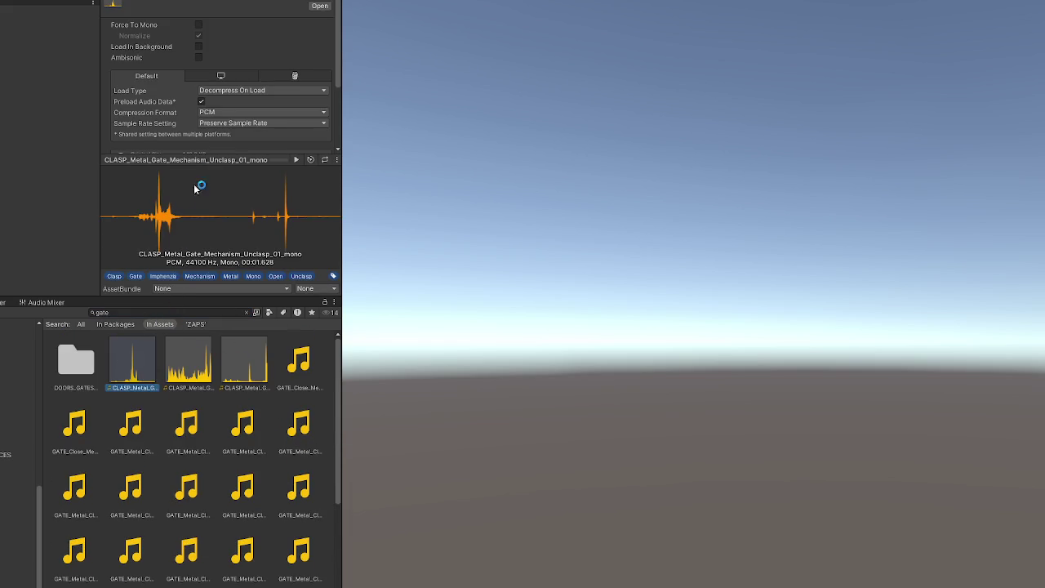
Step: Play the Unclasp_01 clip preview in the Inspector, then replay it
{"action": "left_click", "coordinate": [297, 160]}
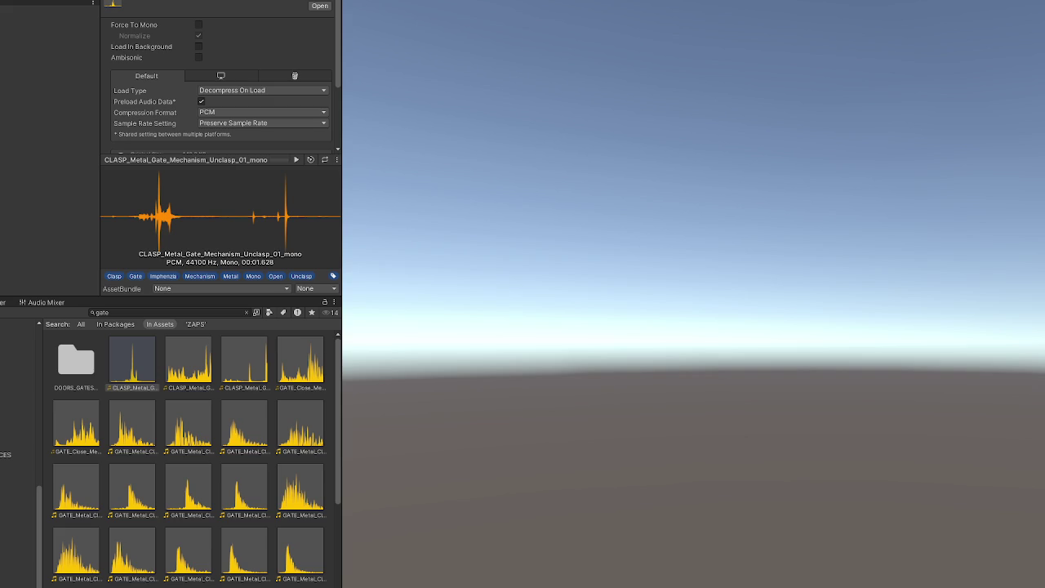
{"action": "left_click", "coordinate": [295, 159]}
Step: Preview the Unclasp_02, Unclasp_03 and GATE_Close_Metal_Large_mono clips
{"action": "left_click", "coordinate": [196, 369]}
{"action": "left_click", "coordinate": [296, 160]}
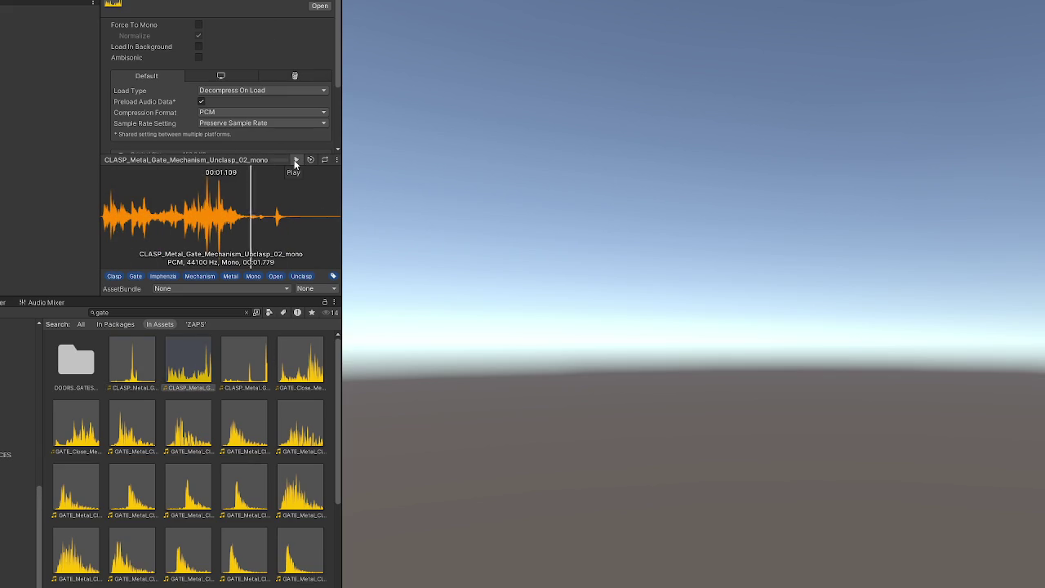
{"action": "left_click", "coordinate": [248, 348]}
{"action": "left_click", "coordinate": [296, 160]}
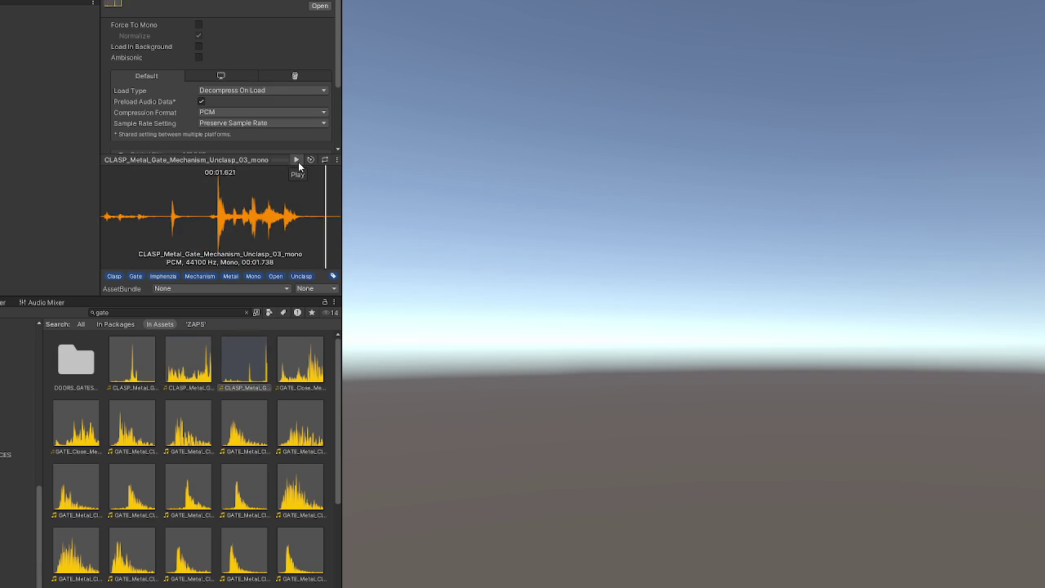
{"action": "left_click", "coordinate": [303, 338]}
{"action": "left_click", "coordinate": [299, 160]}
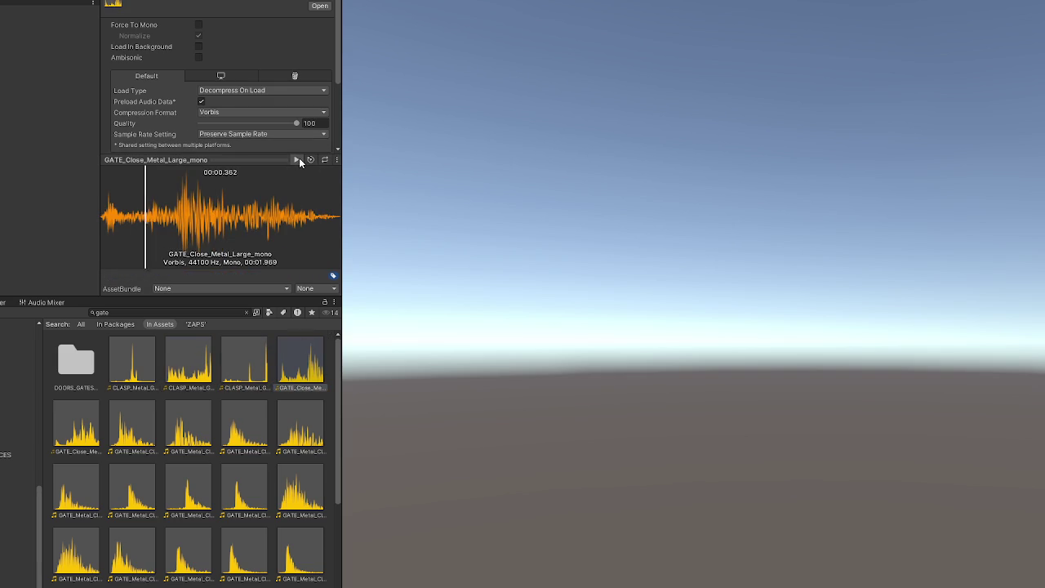
Step: Replay the Unclasp_03, 02 and 01 clips, ending on Unclasp_02
{"action": "left_click", "coordinate": [247, 357]}
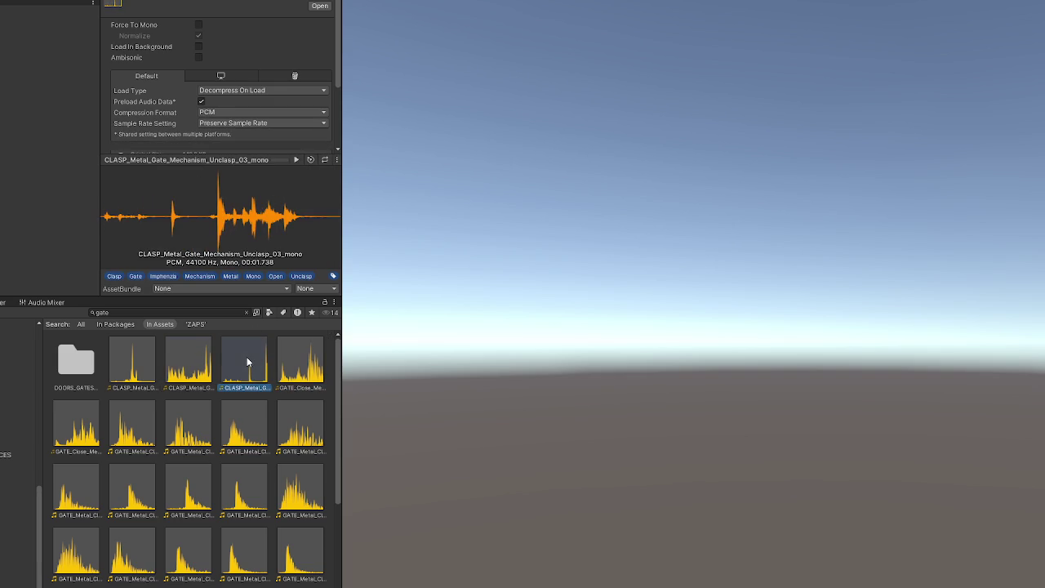
{"action": "left_click", "coordinate": [296, 160]}
{"action": "left_click", "coordinate": [198, 359]}
{"action": "left_click", "coordinate": [298, 160]}
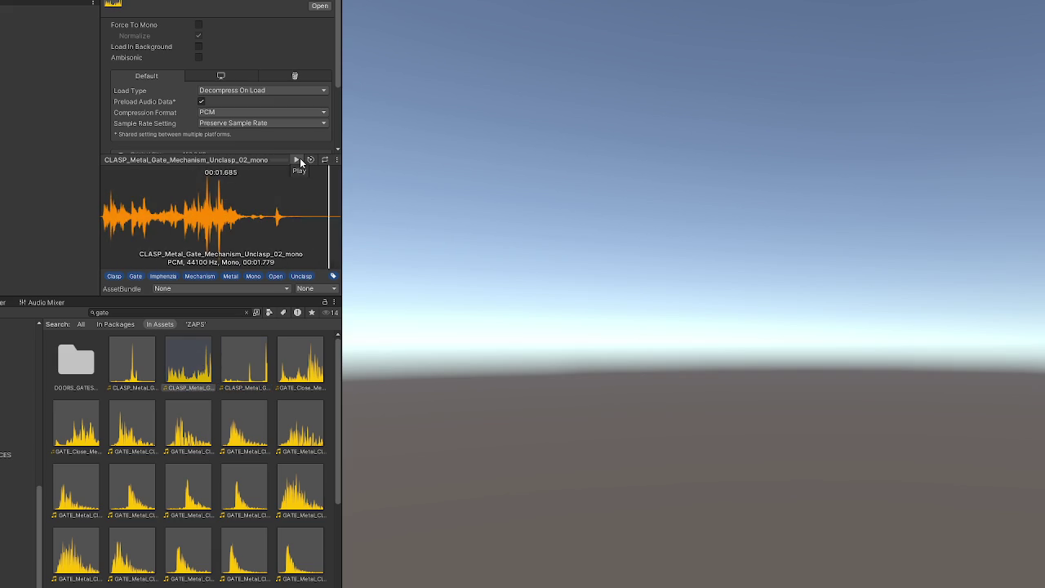
{"action": "left_click", "coordinate": [134, 359]}
{"action": "left_click", "coordinate": [296, 161]}
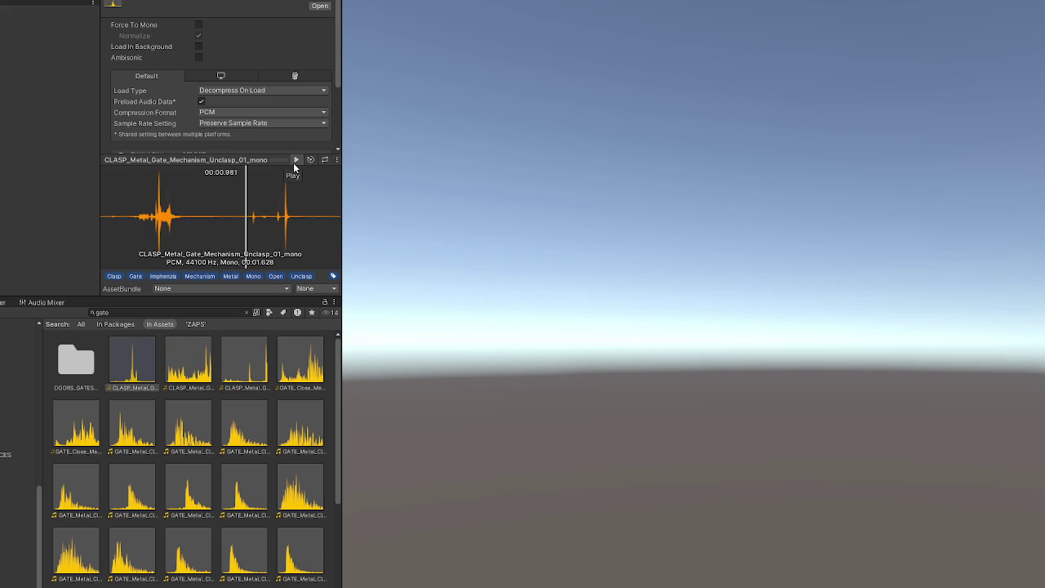
{"action": "key", "text": "Right"}
{"action": "left_click", "coordinate": [292, 160]}
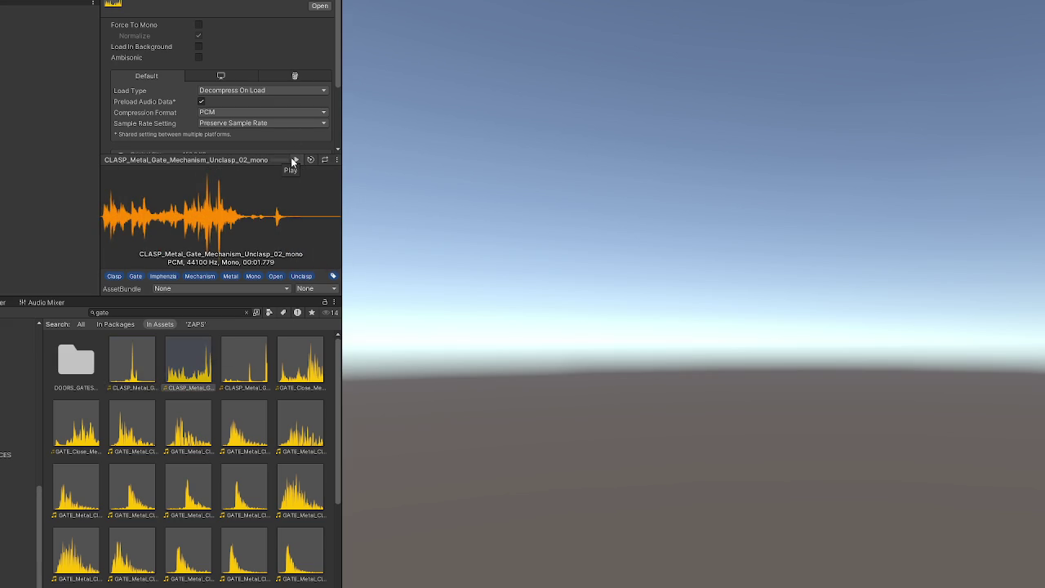
{"action": "right_click", "coordinate": [193, 358]}
Step: Launch Audacity from the system app search
{"action": "key", "text": "Escape"}
{"action": "key", "text": "super"}
{"action": "type", "text": "audacity"}
{"action": "key", "text": "Return"}
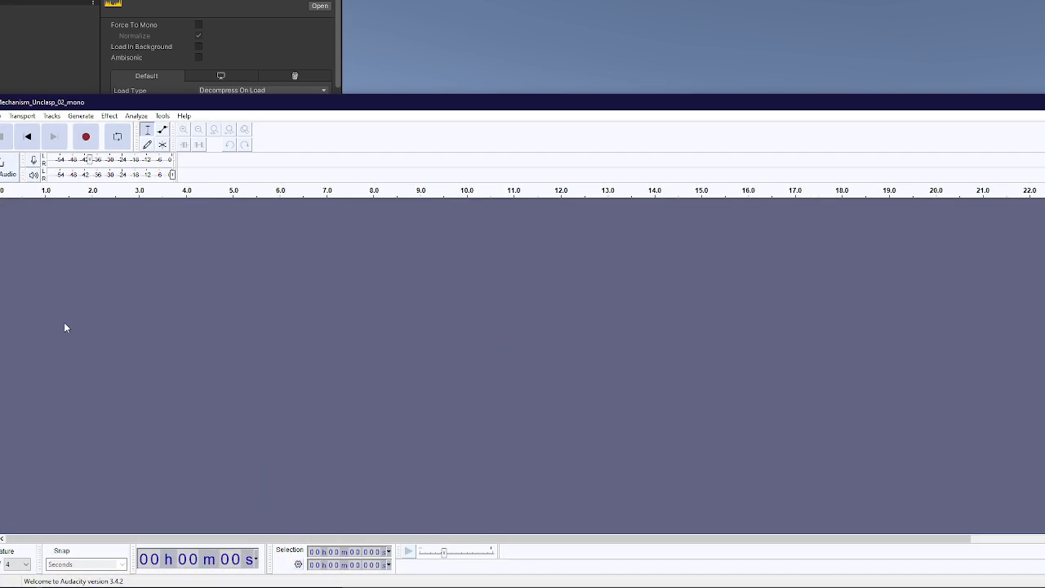
Step: Load Unclasp_02 into Audacity as a track, then select GATE_Close_Metal_Small in Unity
{"action": "left_click_drag", "start_coordinate": [74, 334], "coordinate": [78, 335]}
{"action": "key", "text": "alt+Tab"}
{"action": "left_click", "coordinate": [90, 433]}
Step: Preview Close_Metal_Small, Close_01_Dark, Close_01_Dark_Short, Close_01_Mid and Close_01_Mid_Short in the Inspector
{"action": "left_click", "coordinate": [296, 159]}
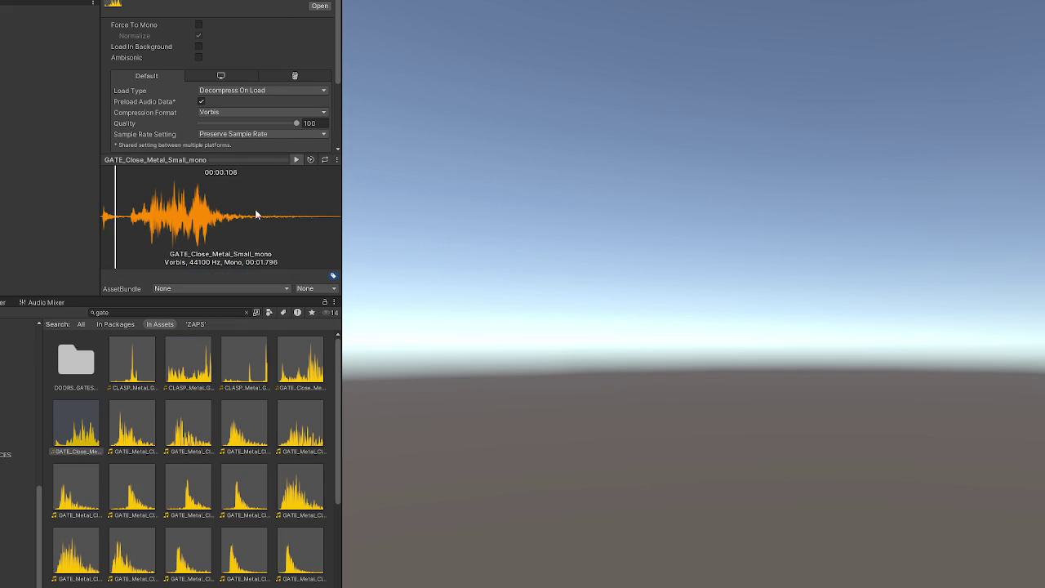
{"action": "key", "text": "Right"}
{"action": "left_click", "coordinate": [297, 159]}
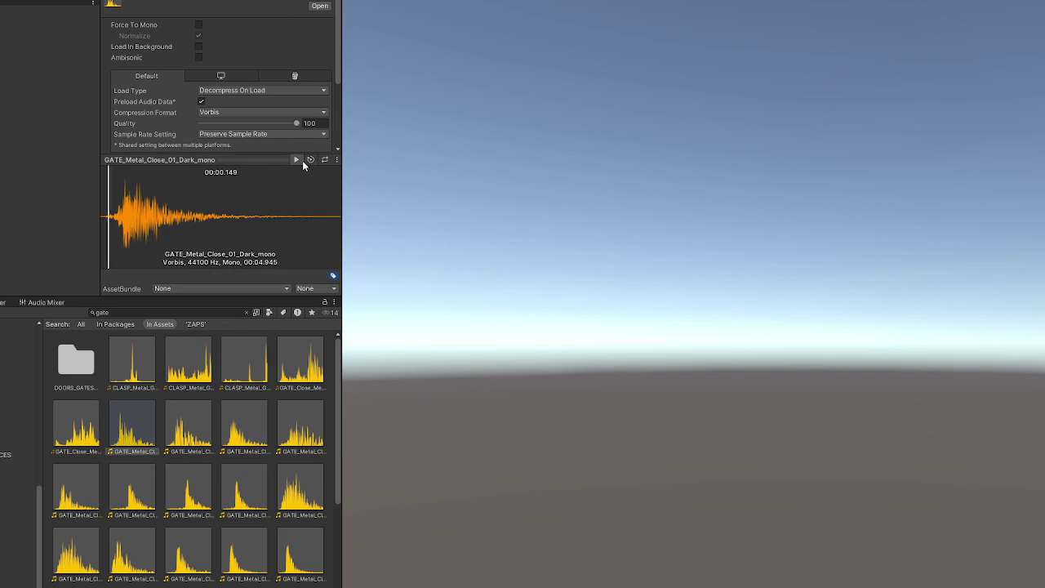
{"action": "left_click", "coordinate": [186, 431]}
{"action": "left_click", "coordinate": [299, 159]}
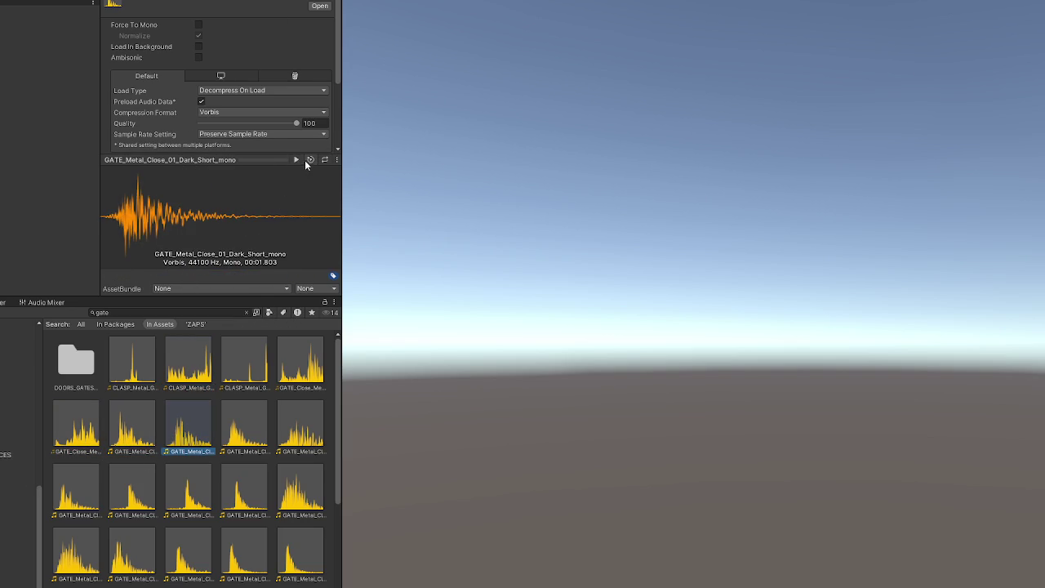
{"action": "key", "text": "Right"}
{"action": "left_click", "coordinate": [296, 160]}
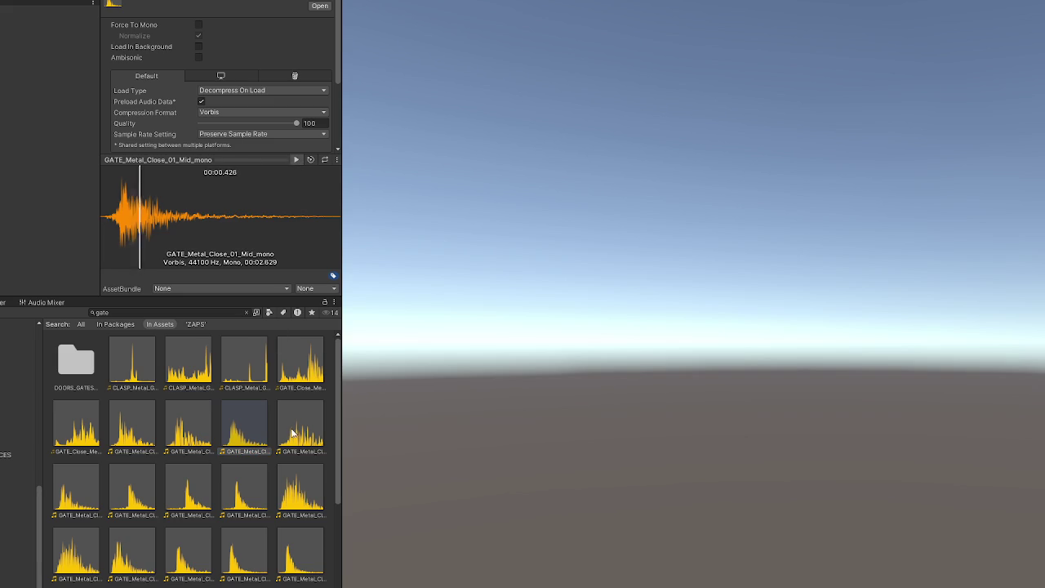
{"action": "key", "text": "Right"}
{"action": "left_click", "coordinate": [297, 160]}
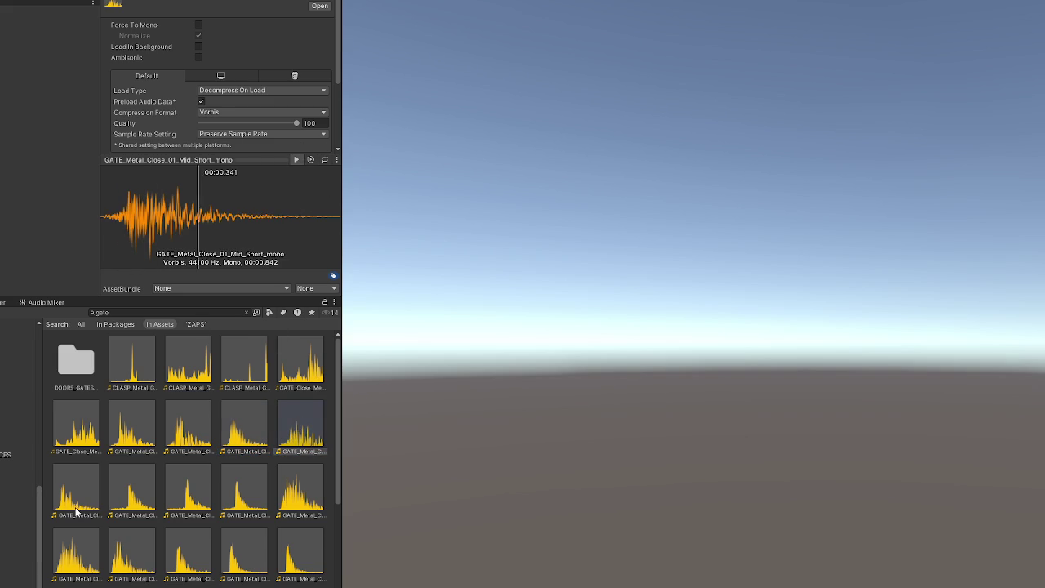
Step: Preview GATE_Metal_Close_01 and Close_02_Dark, then replay Close_01_Dark_Short, Close_01_Mid and Close_01_Mid_Short
{"action": "left_click", "coordinate": [77, 494]}
{"action": "left_click", "coordinate": [296, 160]}
{"action": "left_click", "coordinate": [124, 486]}
{"action": "left_click", "coordinate": [296, 159]}
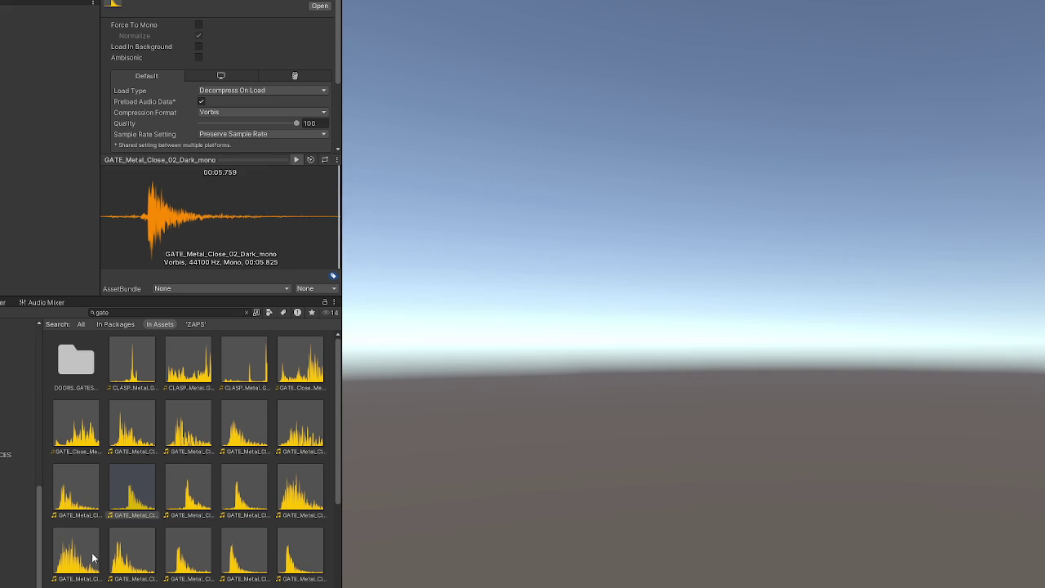
{"action": "left_click", "coordinate": [193, 422]}
{"action": "left_click", "coordinate": [294, 160]}
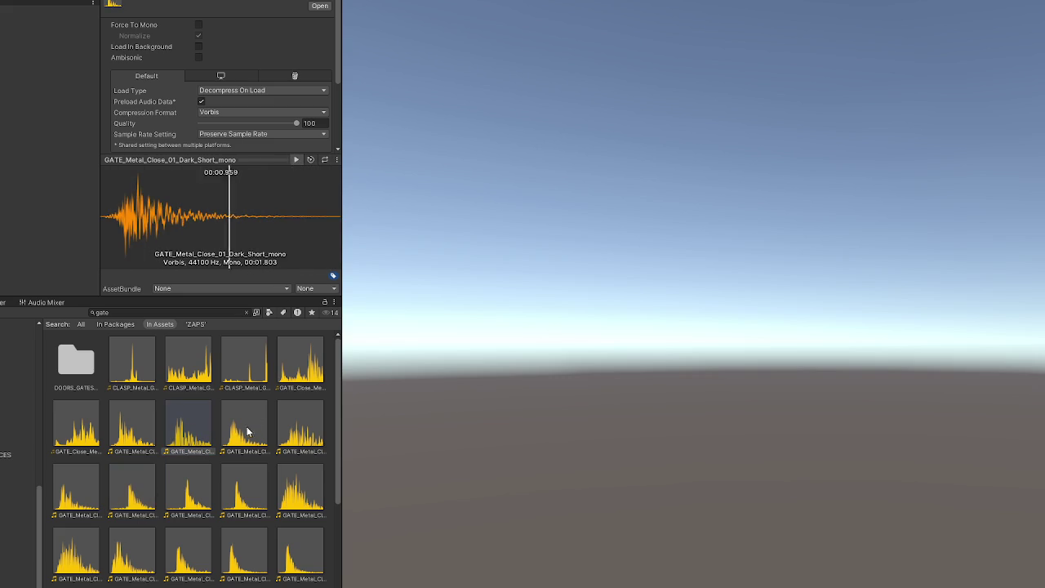
{"action": "left_click", "coordinate": [249, 418]}
{"action": "left_click", "coordinate": [297, 160]}
{"action": "left_click", "coordinate": [294, 425]}
{"action": "left_click", "coordinate": [301, 160]}
{"action": "key", "text": "Right"}
Step: Enter 'deslid' in the Project window's asset search field
{"action": "scroll", "coordinate": [296, 404], "scroll_direction": "down", "scroll_amount": 2}
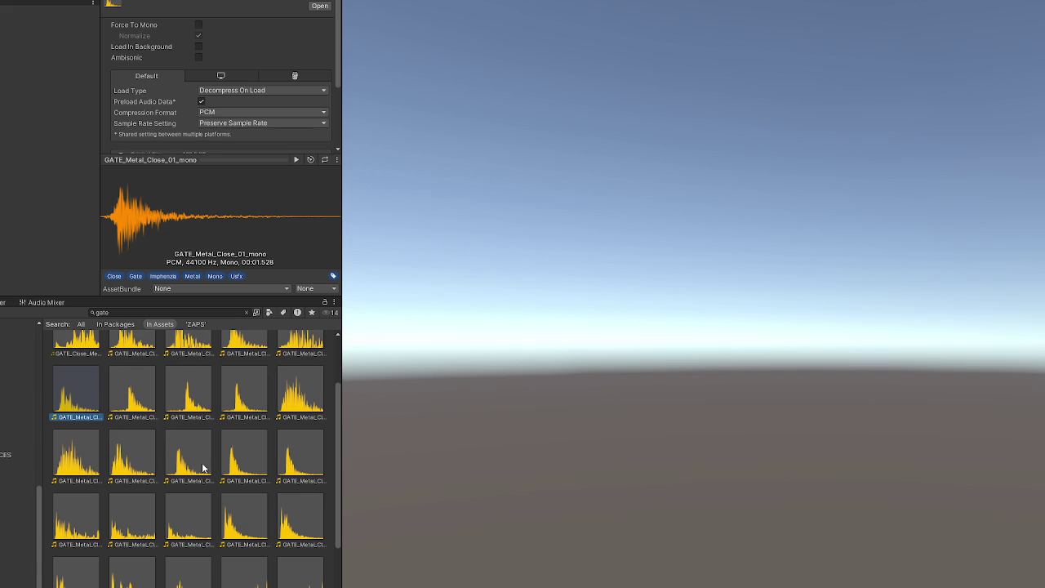
{"action": "scroll", "coordinate": [298, 490], "scroll_direction": "down", "scroll_amount": 5}
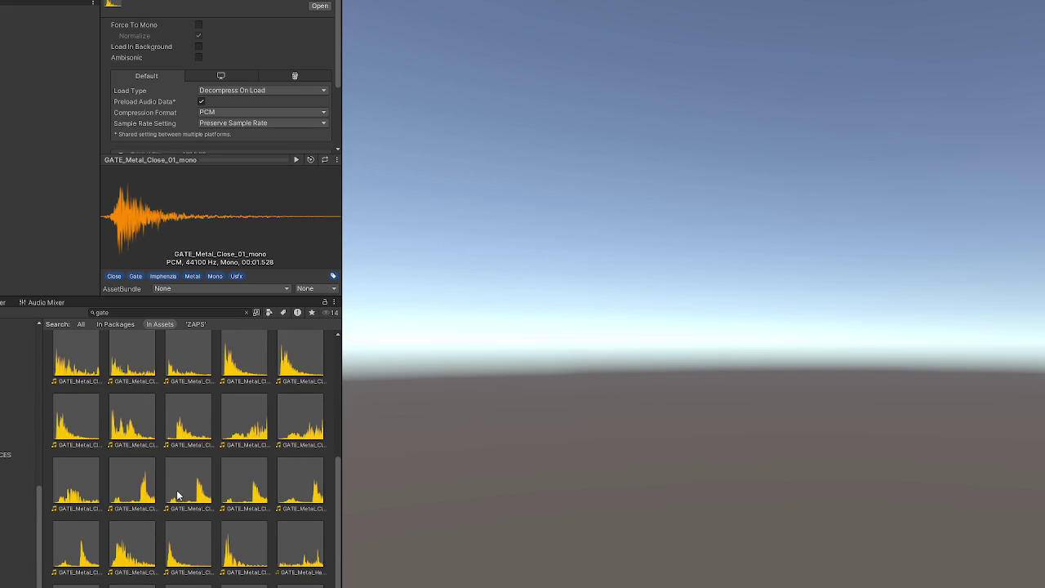
{"action": "left_click", "coordinate": [161, 313]}
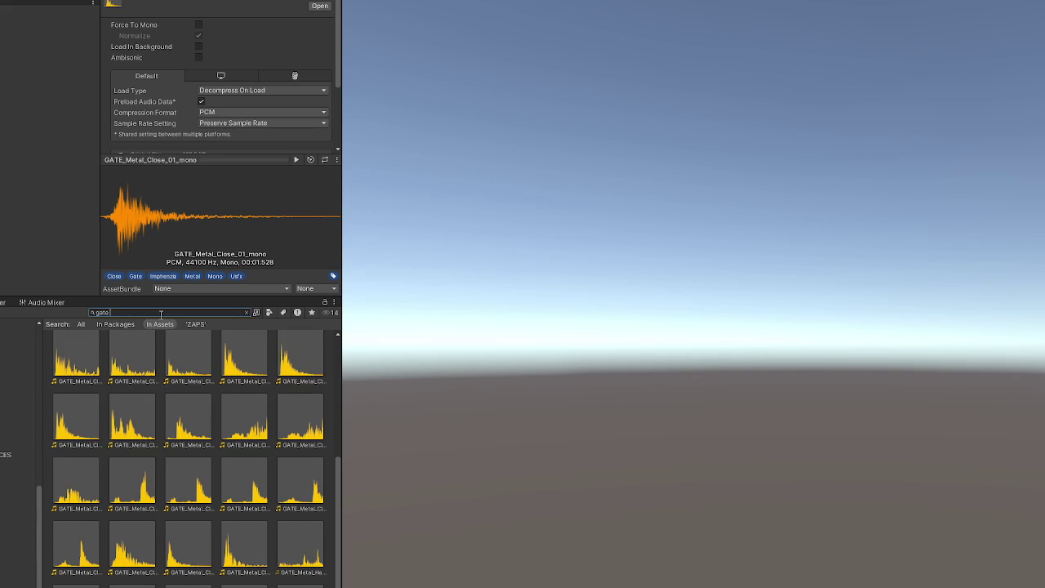
{"action": "type", "text": "slide"}
{"action": "type", "text": "slid"}
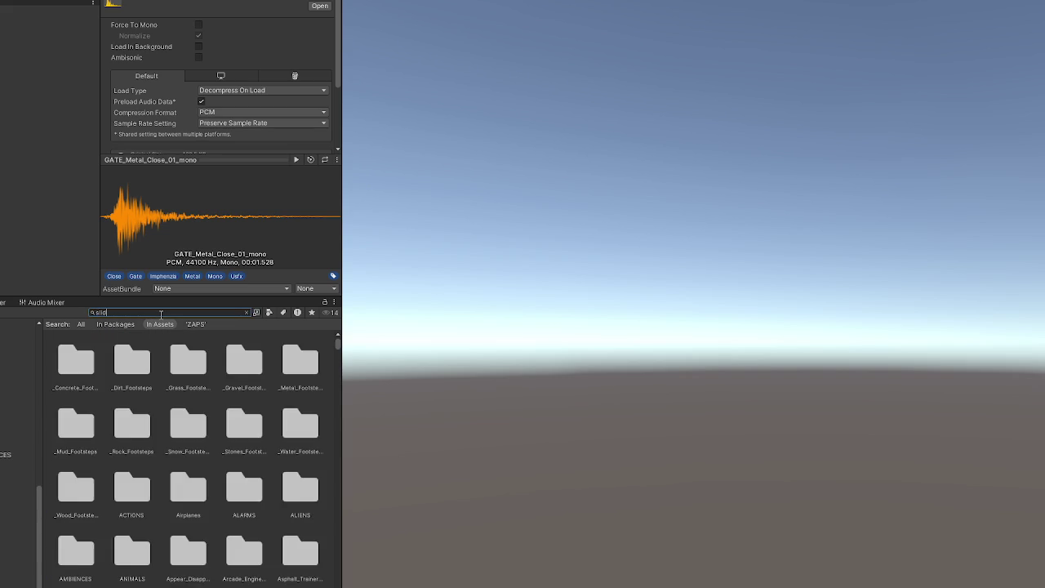
Step: Preview the CARTOON_Slide, DRAWER_Slide_02, FRICTION_Brick_Slide_05 and FRICTION_Brick_Slide_01 clips
{"action": "left_click", "coordinate": [242, 349]}
{"action": "left_click", "coordinate": [297, 159]}
{"action": "left_click", "coordinate": [187, 425]}
{"action": "left_click", "coordinate": [296, 159]}
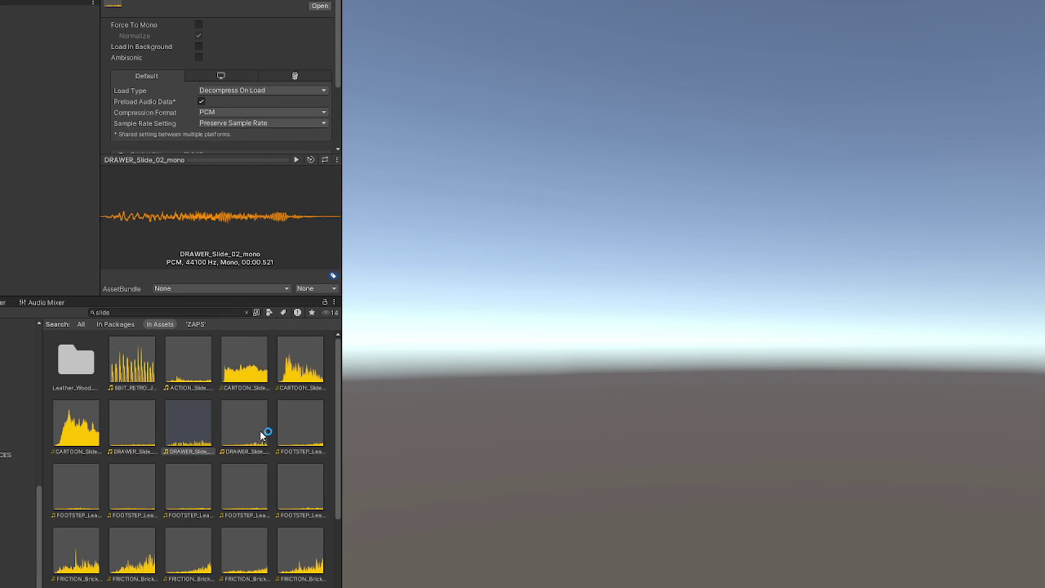
{"action": "scroll", "coordinate": [262, 436], "scroll_direction": "down", "scroll_amount": 3}
{"action": "left_click", "coordinate": [313, 471]}
{"action": "left_click", "coordinate": [297, 159]}
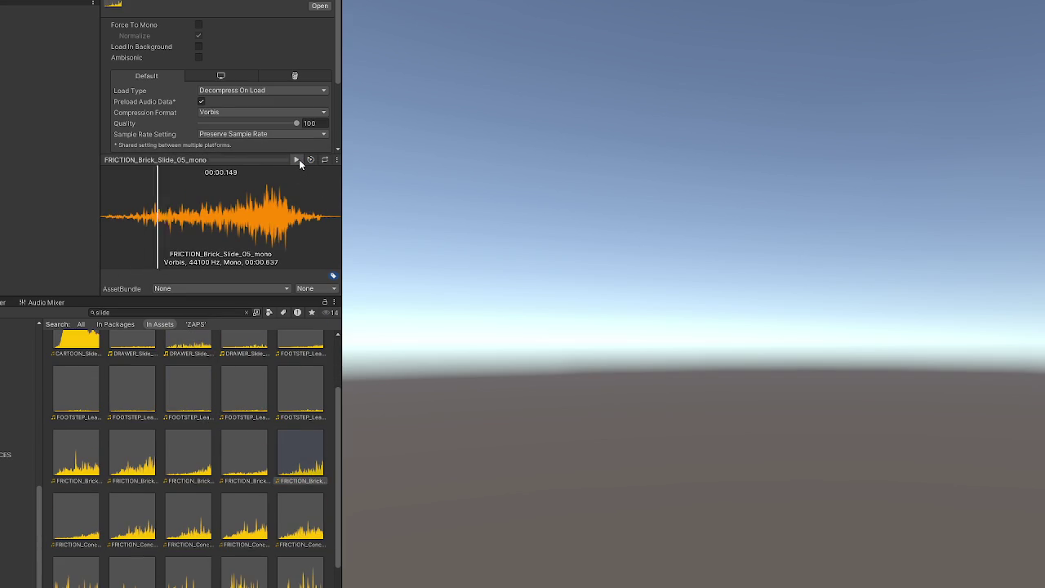
{"action": "left_click", "coordinate": [76, 454]}
{"action": "left_click", "coordinate": [296, 160]}
Step: Preview Concrete_Flag_Hard_Slide_02, _04 and _05, then Loop_Stone_Slide_01 and Loop_Stone_Slide_02
{"action": "left_click", "coordinate": [154, 501]}
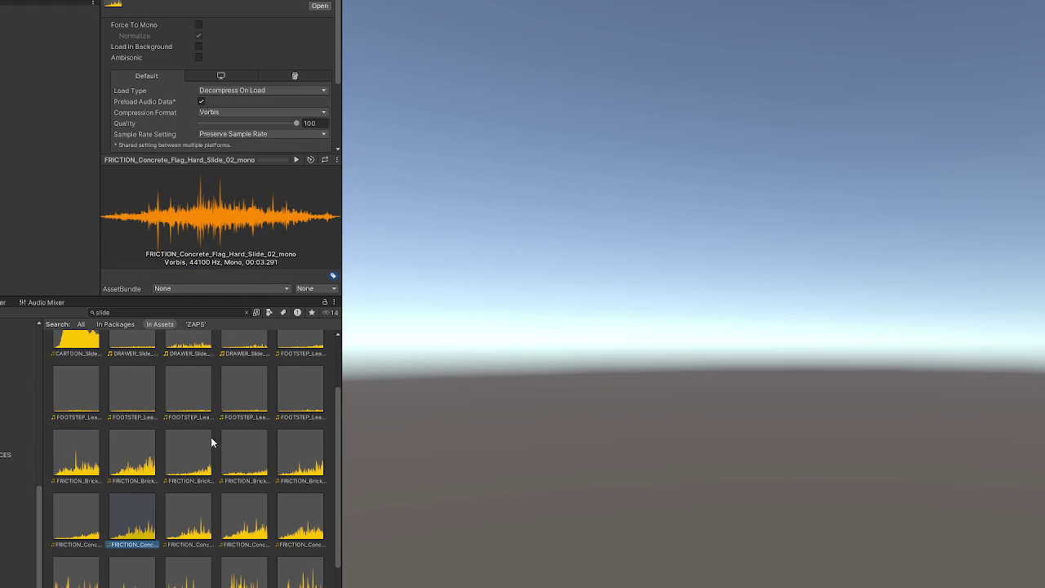
{"action": "left_click", "coordinate": [297, 161]}
{"action": "left_click", "coordinate": [244, 504]}
{"action": "left_click", "coordinate": [296, 160]}
{"action": "left_click", "coordinate": [298, 501]}
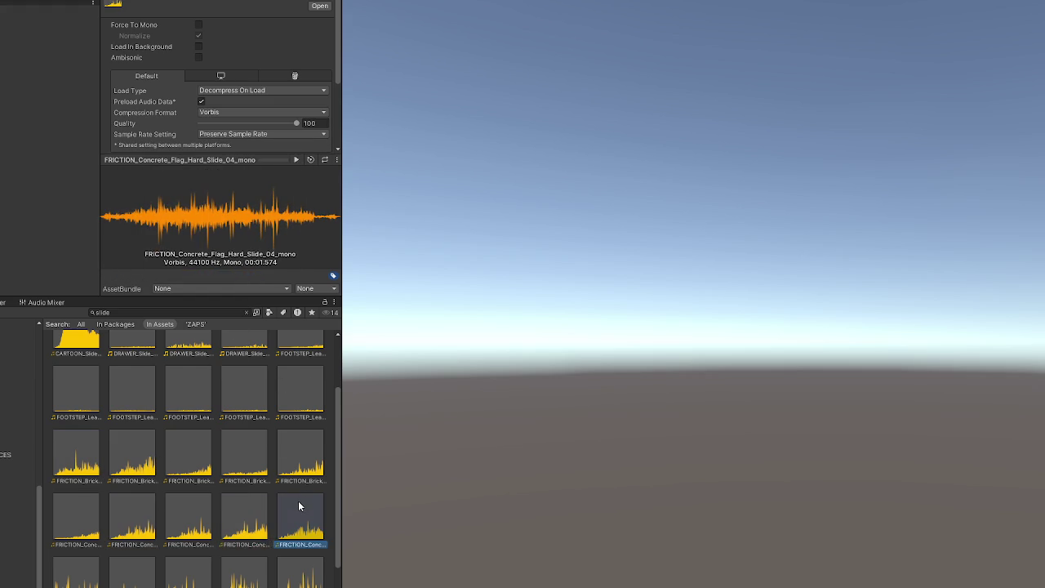
{"action": "left_click", "coordinate": [297, 159]}
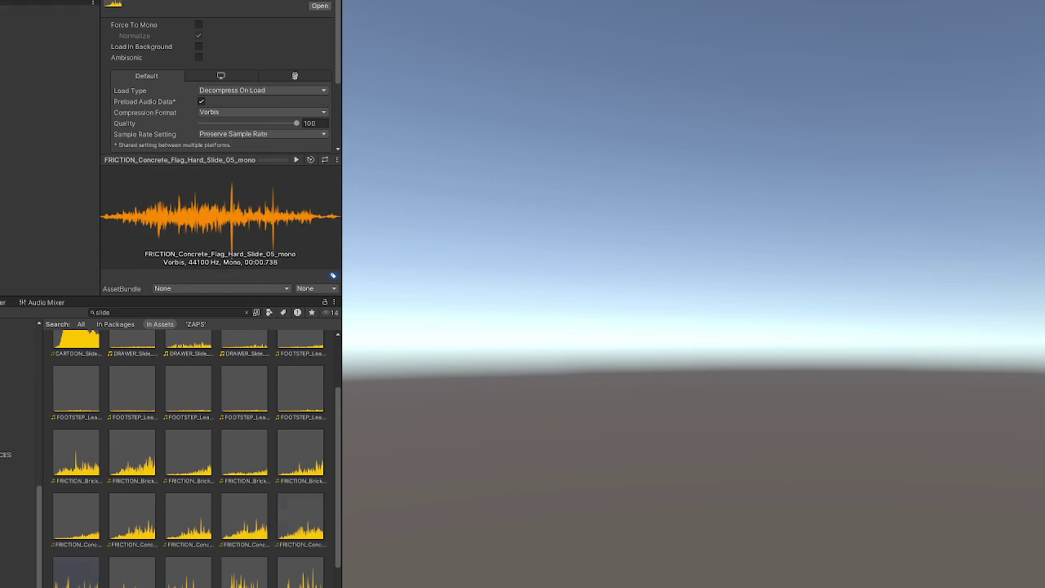
{"action": "left_click", "coordinate": [75, 572]}
{"action": "left_click", "coordinate": [296, 160]}
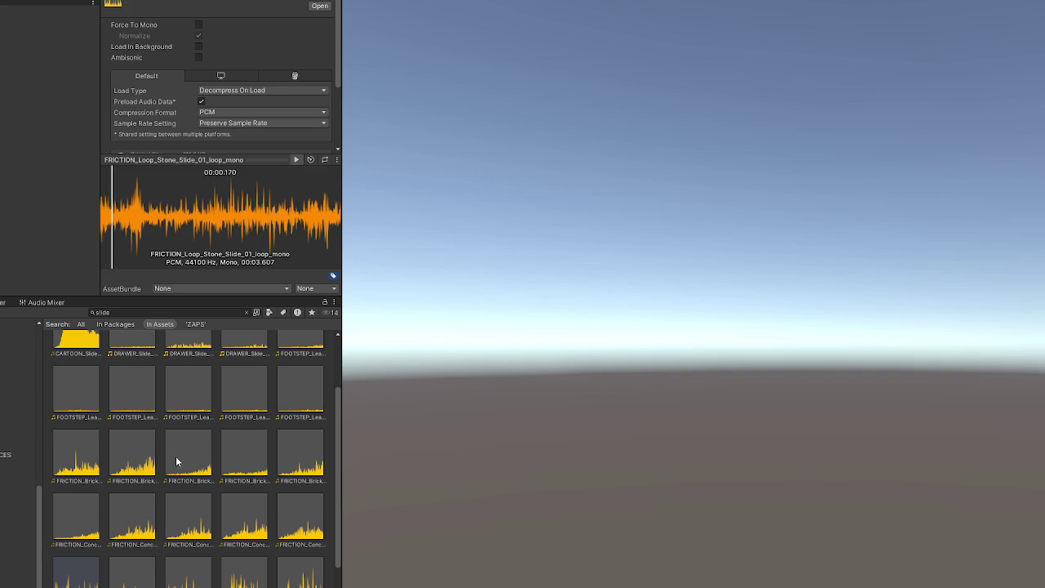
{"action": "left_click", "coordinate": [144, 581]}
{"action": "left_click", "coordinate": [297, 159]}
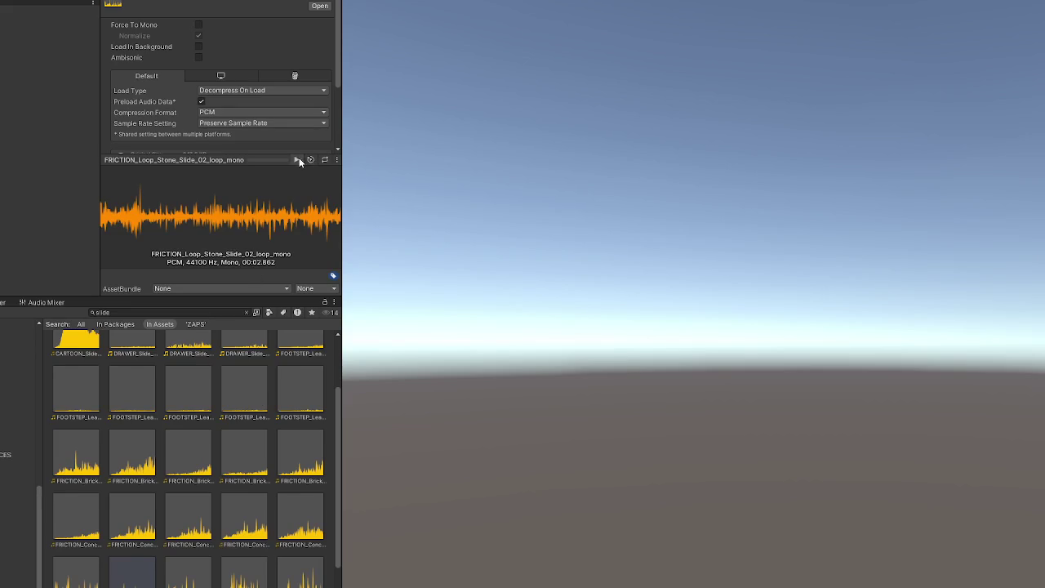
Step: Add the FRICTION_Loop_Stone_Slide_02 loop to Audacity as a track beside the gate clip
{"action": "left_click", "coordinate": [297, 159]}
{"action": "right_click", "coordinate": [128, 343]}
{"action": "left_click", "coordinate": [212, 290]}
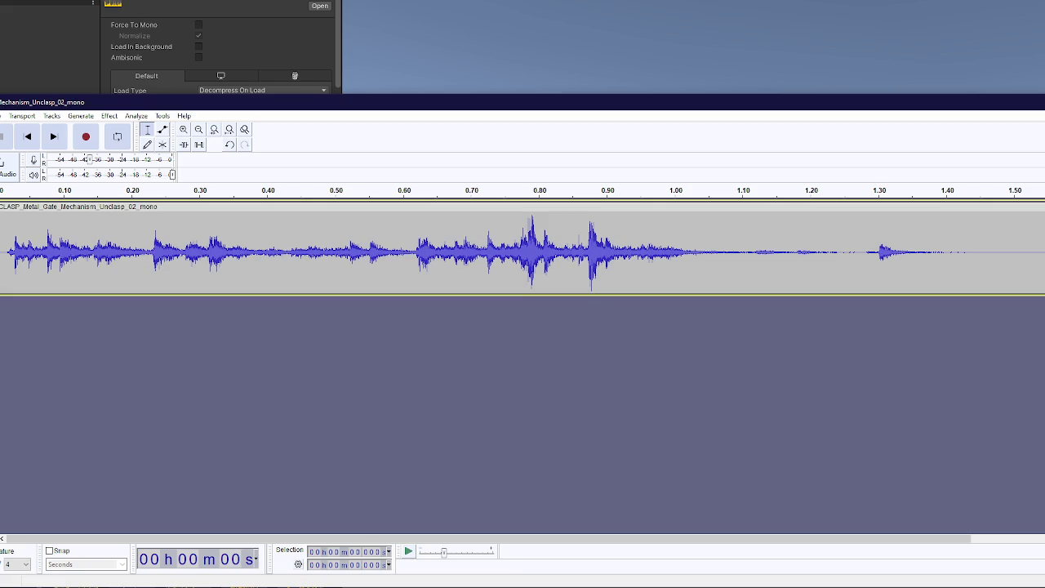
{"action": "mouse_move", "coordinate": [310, 324]}
{"action": "left_mouse_down"}
{"action": "mouse_move", "coordinate": [154, 312]}
{"action": "mouse_move", "coordinate": [163, 314]}
{"action": "left_mouse_up"}
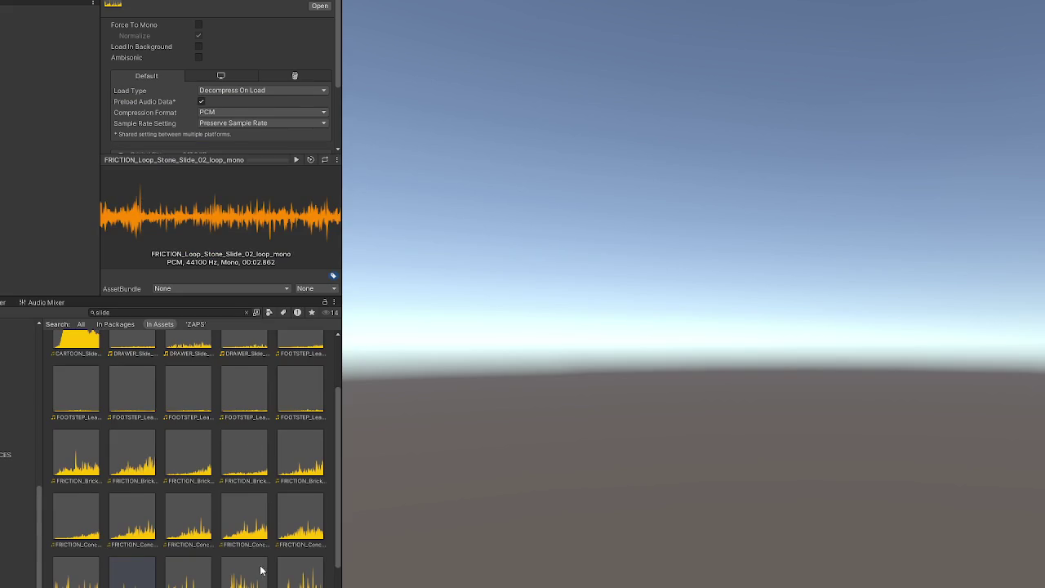
Step: Preview Stone_Rough_Slide_01, Stone_Slide_Rumble_01 and Stone_Slide_Rumble_02
{"action": "scroll", "coordinate": [205, 501], "scroll_direction": "down", "scroll_amount": 1}
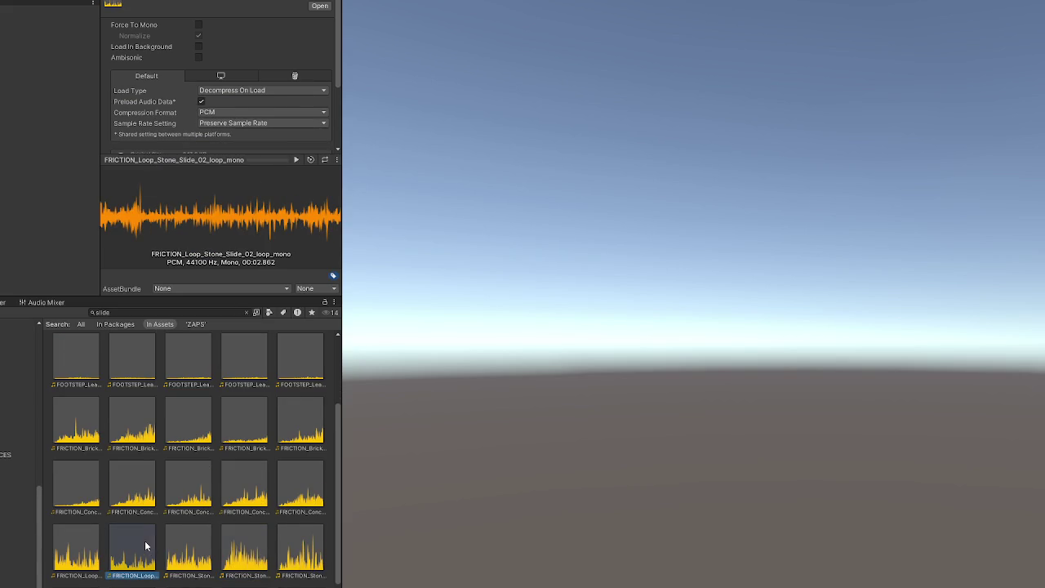
{"action": "left_click", "coordinate": [297, 160]}
{"action": "key", "text": "Right"}
{"action": "left_click", "coordinate": [296, 160]}
{"action": "left_click", "coordinate": [297, 160]}
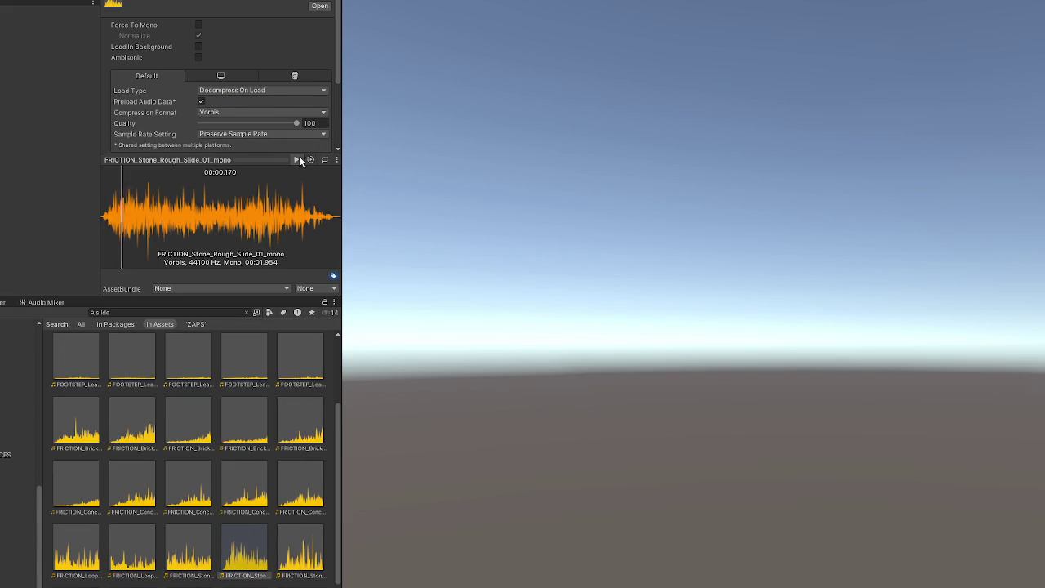
{"action": "left_click", "coordinate": [297, 526]}
{"action": "scroll", "coordinate": [275, 527], "scroll_direction": "down", "scroll_amount": 2}
{"action": "left_click", "coordinate": [92, 559]}
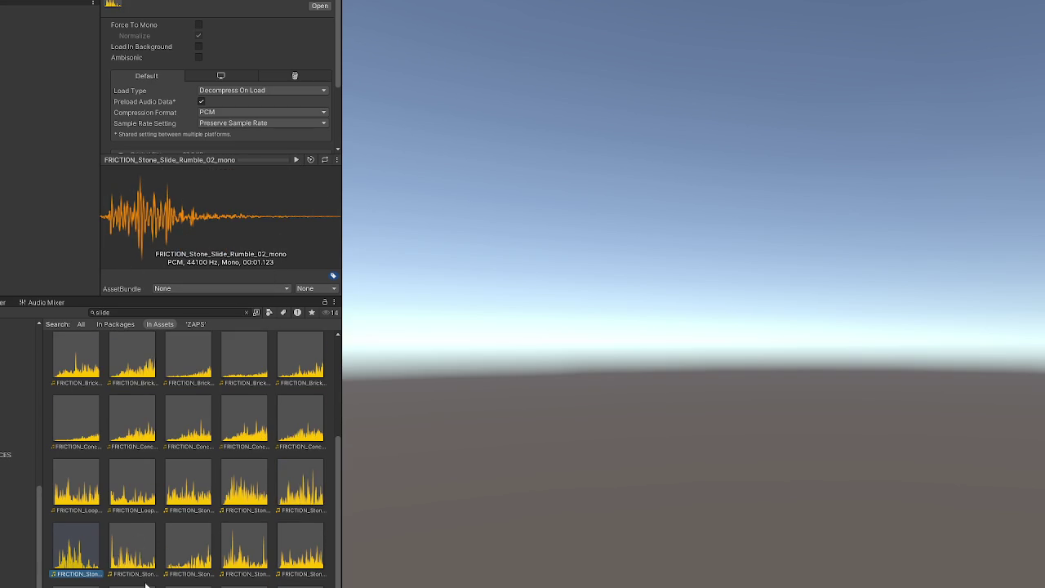
{"action": "left_click", "coordinate": [296, 160]}
Step: Preview Stone_Slide_Rumble_03 through Rumble_05, replaying Rumble_05
{"action": "key", "text": "Right"}
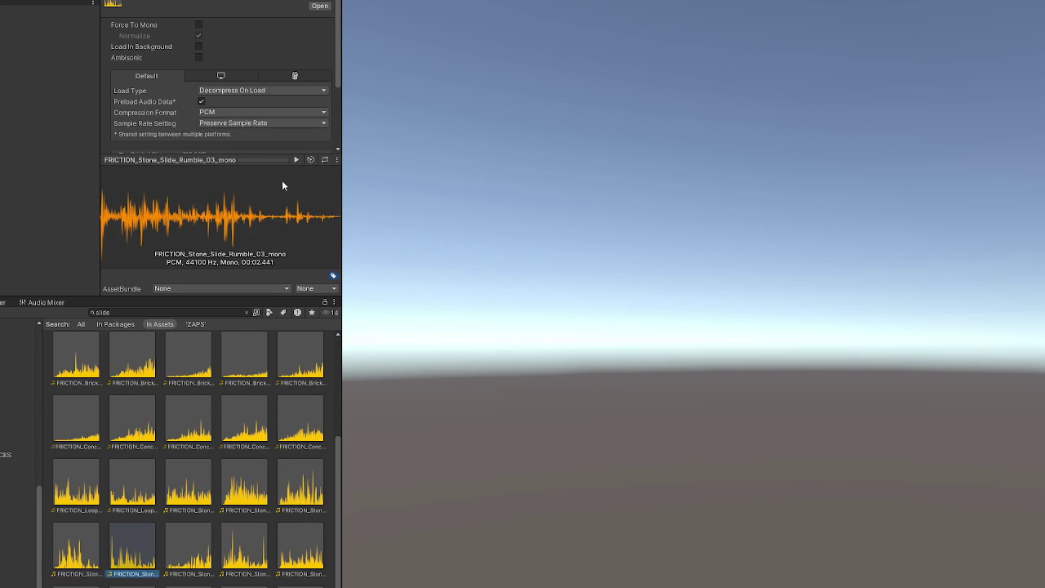
{"action": "left_click", "coordinate": [295, 160]}
{"action": "left_click", "coordinate": [189, 555]}
{"action": "left_click", "coordinate": [297, 160]}
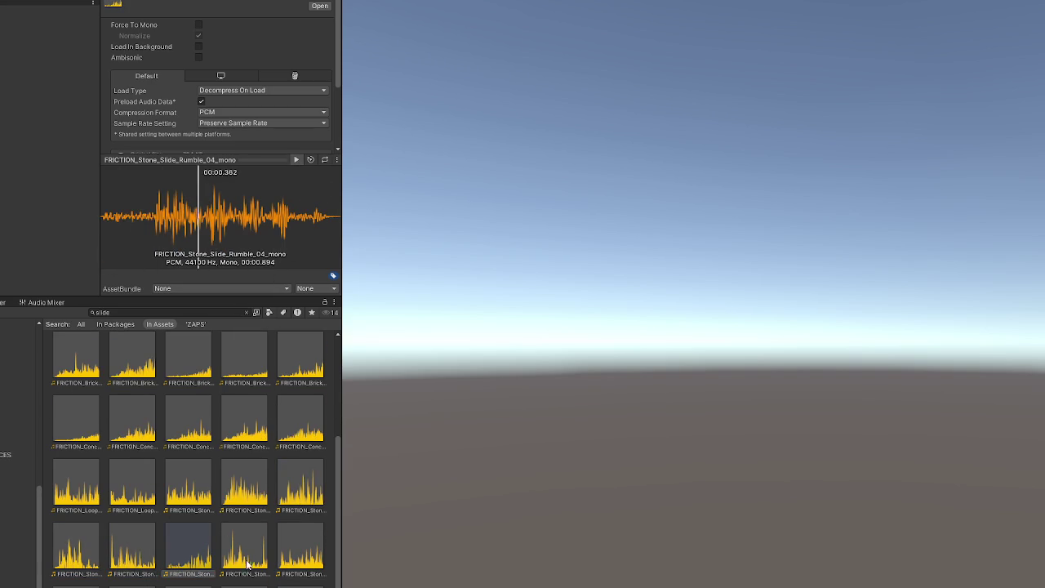
{"action": "key", "text": "Right"}
{"action": "left_click", "coordinate": [297, 160]}
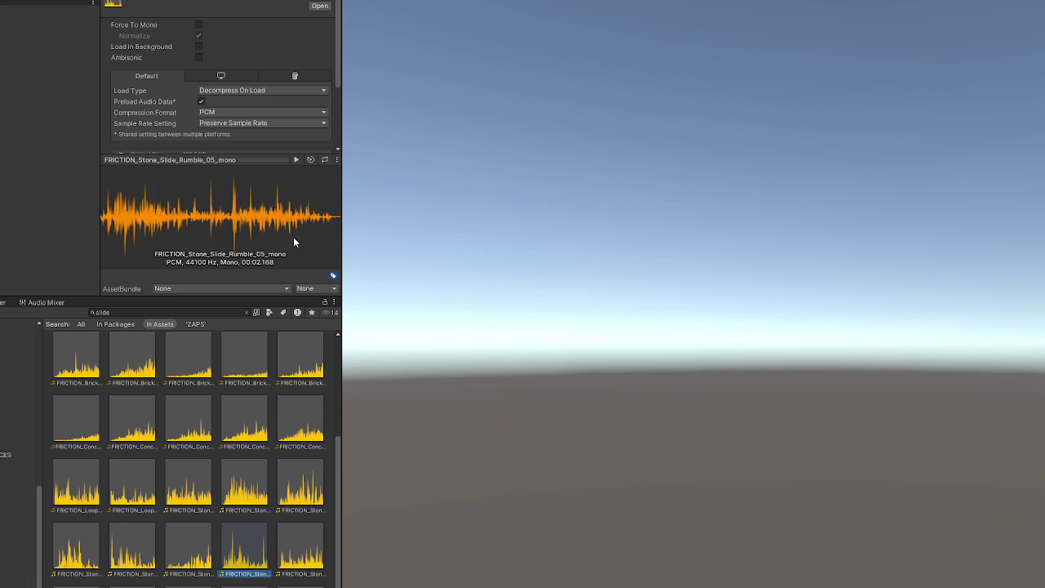
{"action": "left_click", "coordinate": [293, 160]}
{"action": "right_click", "coordinate": [221, 559]}
Step: Add Stone_Slide_Rumble_05 to Audacity as a third track, then preview the next stone clip
{"action": "left_click", "coordinate": [268, 253]}
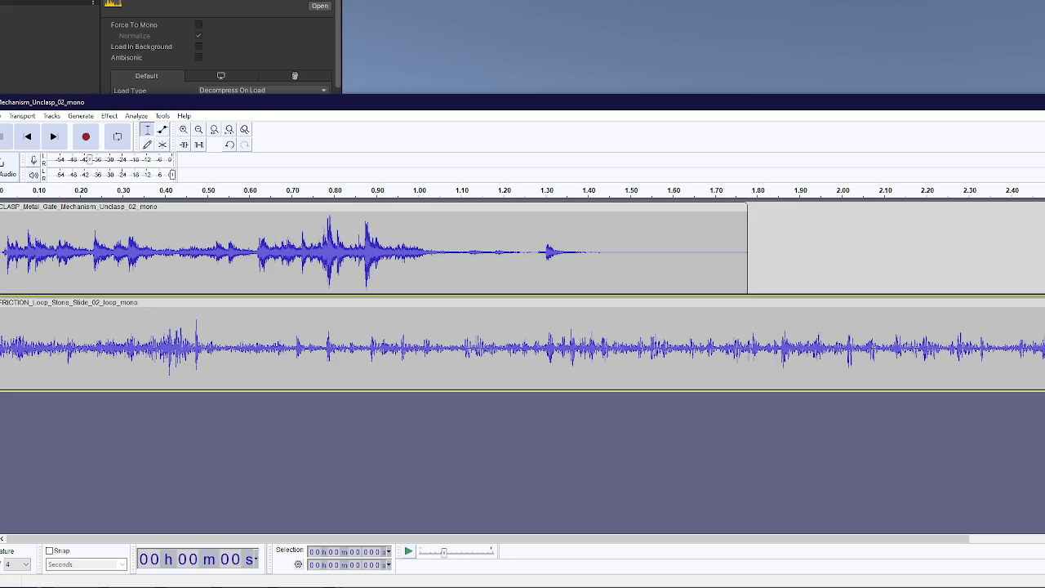
{"action": "left_click_drag", "start_coordinate": [170, 572], "coordinate": [172, 425]}
{"action": "scroll", "coordinate": [218, 471], "scroll_direction": "down", "scroll_amount": 2}
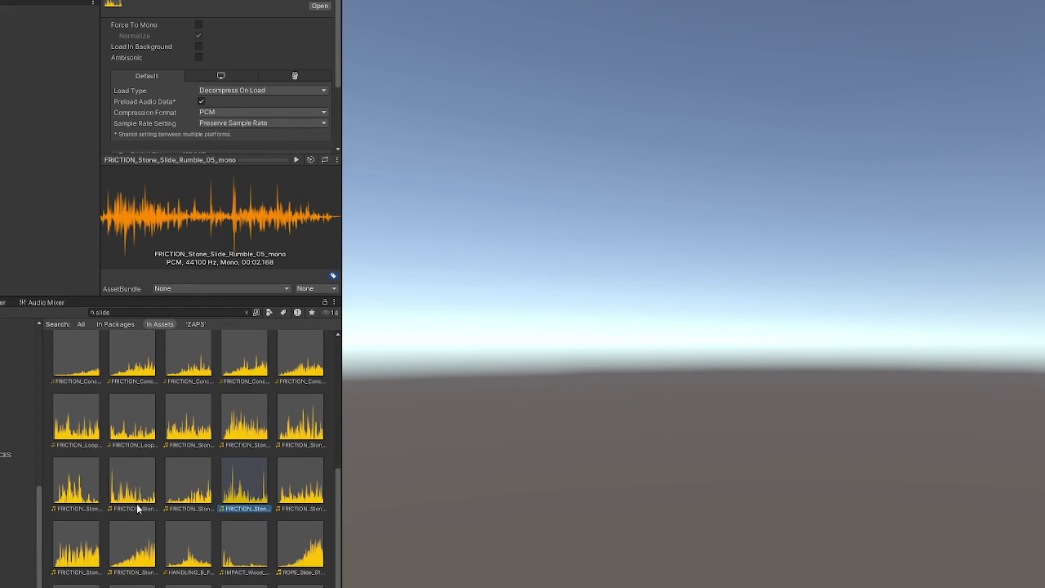
{"action": "left_click", "coordinate": [319, 501]}
{"action": "left_click", "coordinate": [295, 159]}
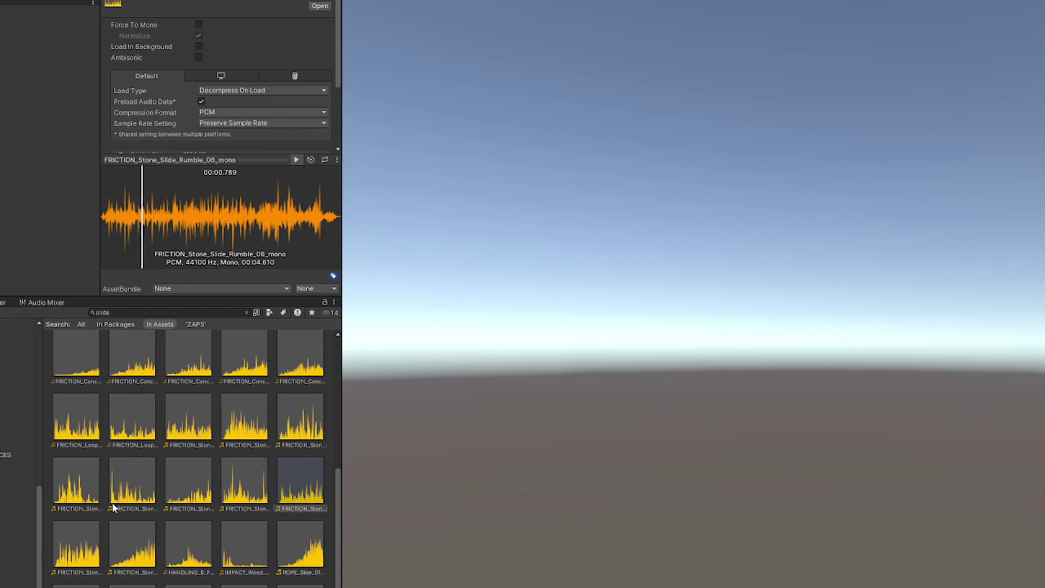
Step: Preview Rumble_07, Rumble_08, the HANDLING slider release clip and ROPE_Slide_01
{"action": "key", "text": "Right"}
{"action": "left_click", "coordinate": [296, 159]}
{"action": "left_click", "coordinate": [127, 549]}
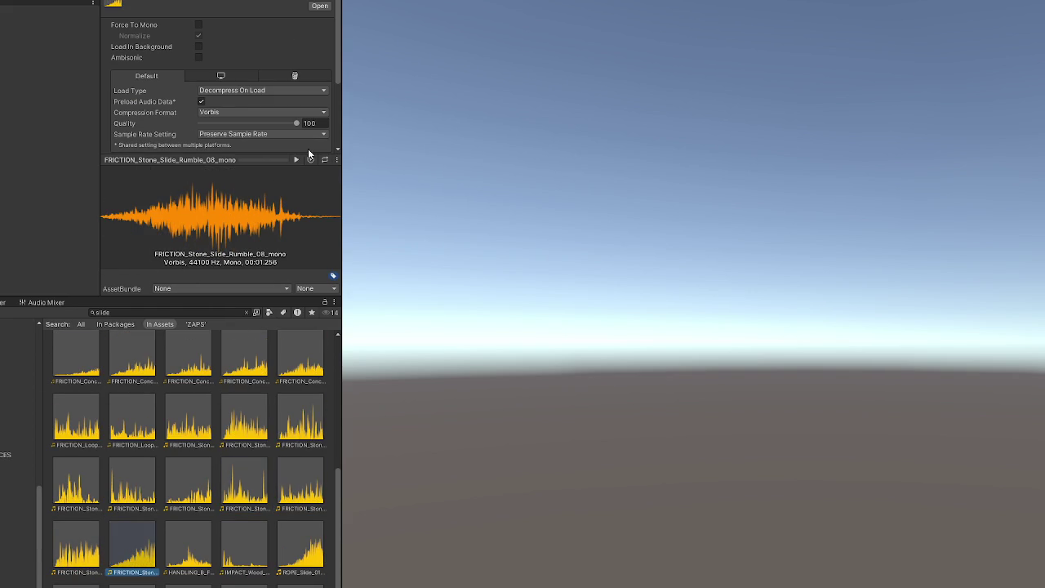
{"action": "left_click", "coordinate": [202, 534]}
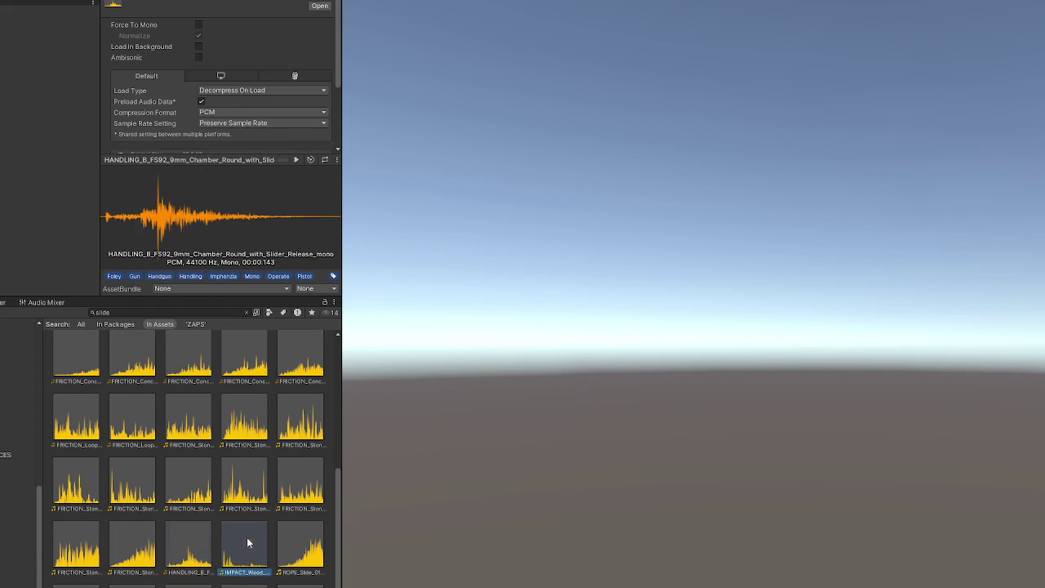
{"action": "left_click", "coordinate": [296, 160]}
{"action": "left_click", "coordinate": [297, 549]}
{"action": "left_click", "coordinate": [294, 161]}
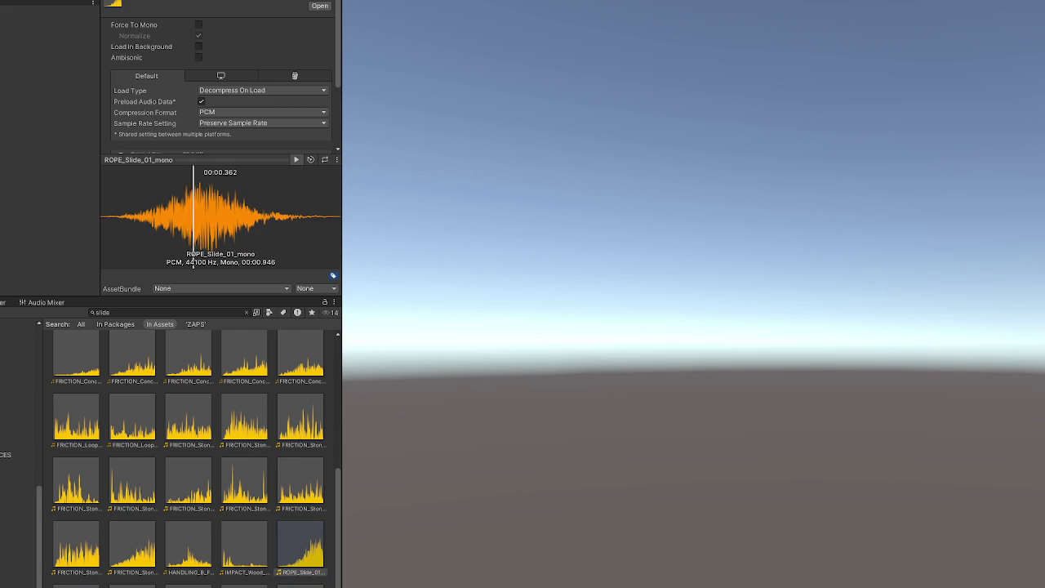
{"action": "left_click", "coordinate": [296, 159]}
Step: Preview ROPE_Slide_03 and ROPE_Slide_04, then select SWORD_Blade_Slide_01 and the search text
{"action": "key", "text": "Right"}
{"action": "key", "text": "Right"}
{"action": "scroll", "coordinate": [305, 485], "scroll_direction": "down", "scroll_amount": 1}
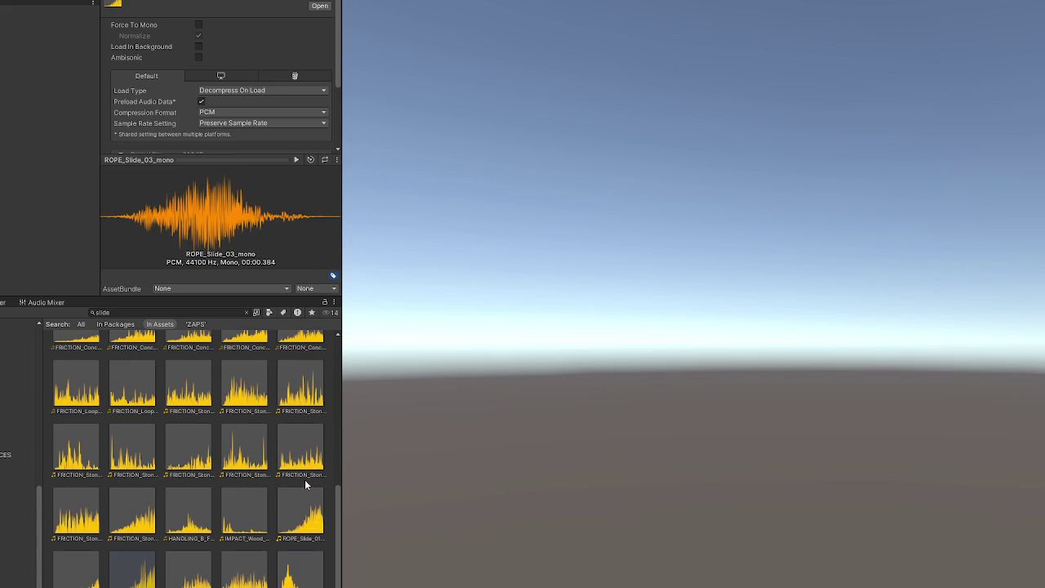
{"action": "key", "text": "Right"}
{"action": "left_click", "coordinate": [295, 159]}
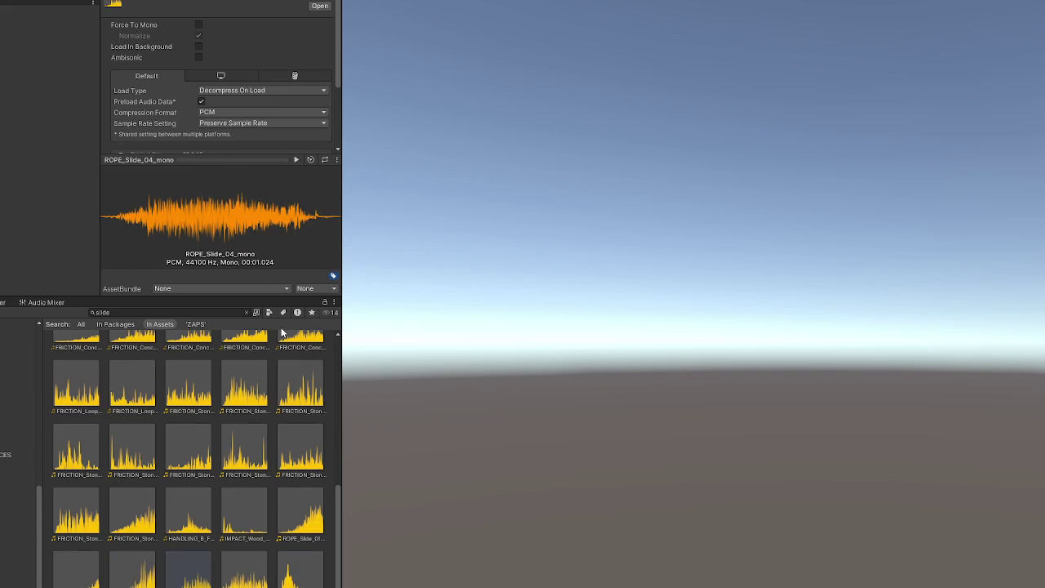
{"action": "left_click", "coordinate": [296, 566]}
{"action": "scroll", "coordinate": [171, 367], "scroll_direction": "up", "scroll_amount": 4}
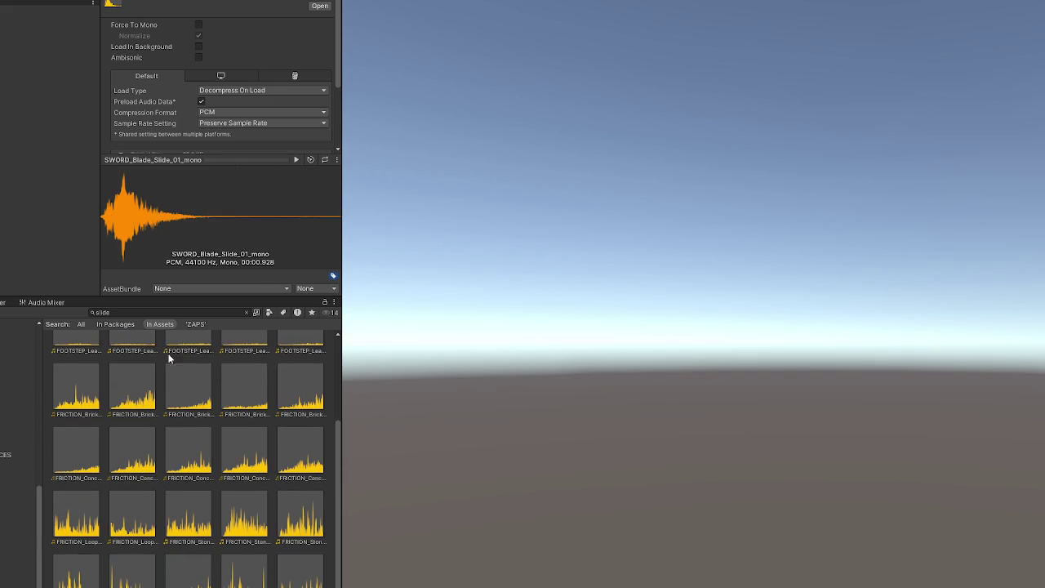
{"action": "left_click", "coordinate": [187, 310]}
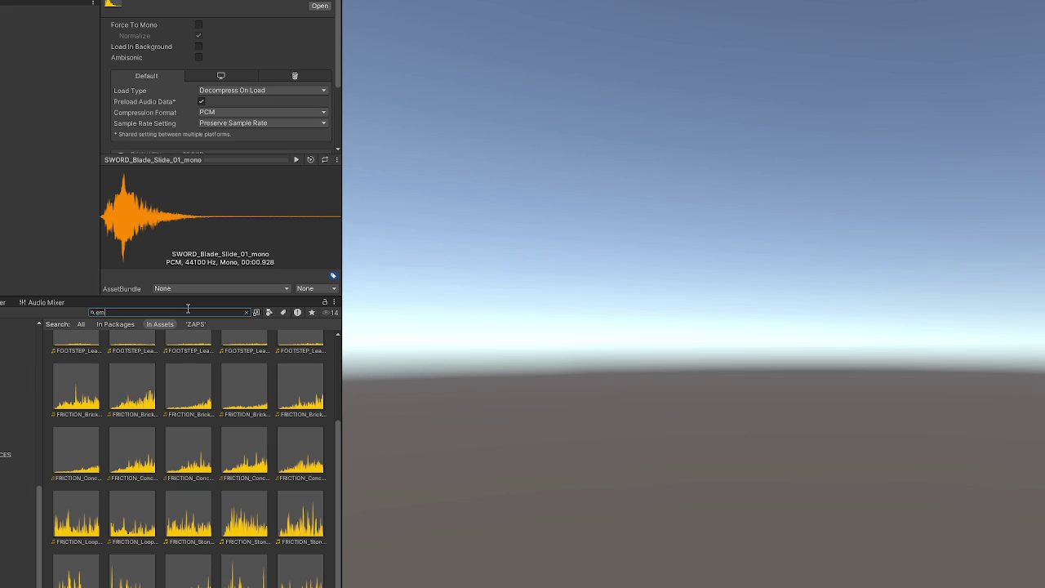
Step: Clear the slide filter and audition the four ACTION_Close_Metal_Hatch clips
{"action": "key", "text": "BackSpace"}
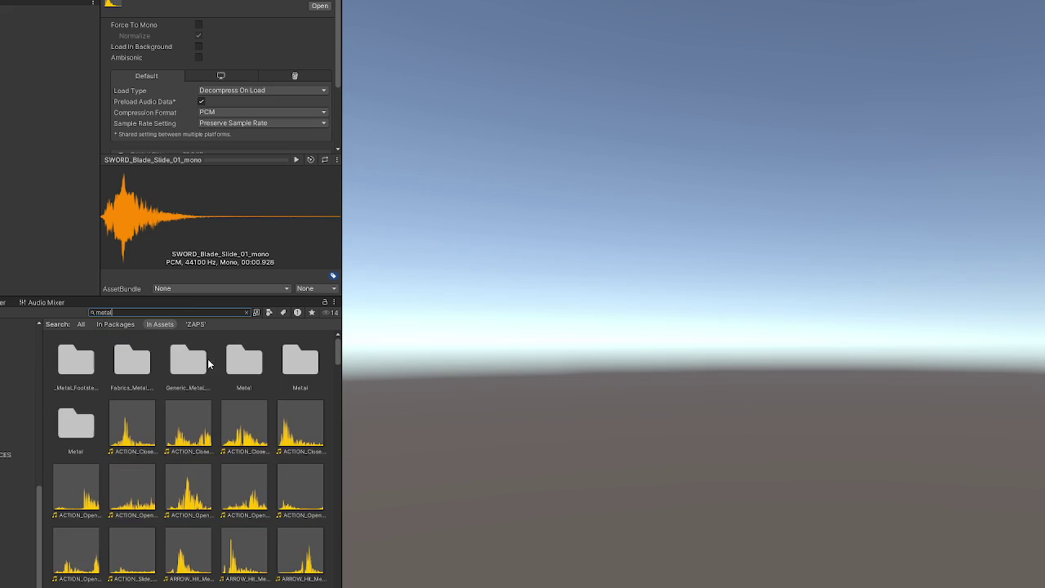
{"action": "left_click", "coordinate": [135, 436]}
{"action": "left_click", "coordinate": [296, 160]}
{"action": "left_click", "coordinate": [204, 433]}
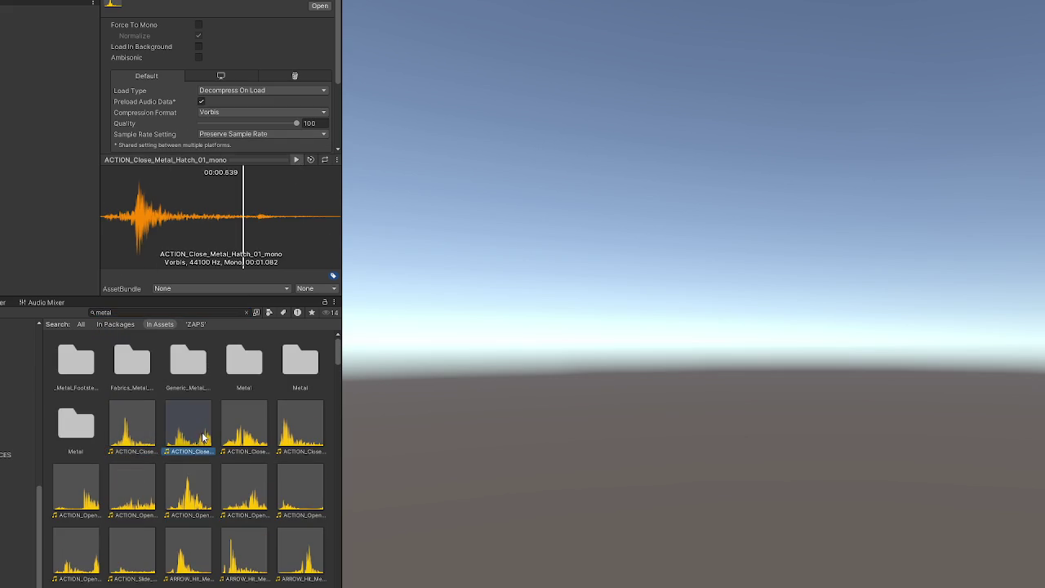
{"action": "left_click", "coordinate": [297, 160]}
{"action": "left_click", "coordinate": [235, 439]}
{"action": "left_click", "coordinate": [296, 161]}
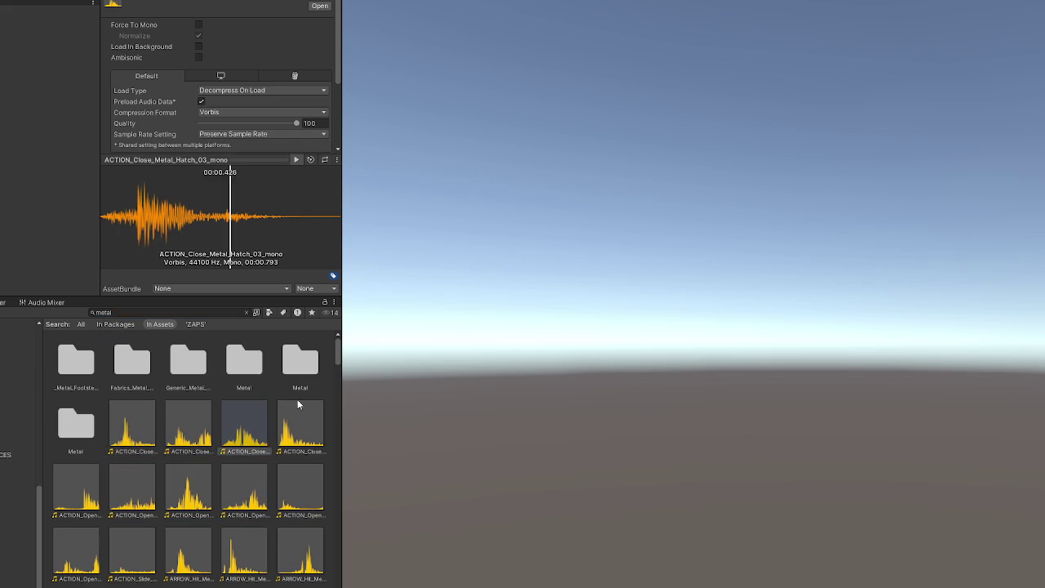
{"action": "left_click", "coordinate": [299, 408]}
{"action": "left_click", "coordinate": [296, 161]}
Step: Audition the ACTION_Open_Metal_Hatch clips 01 through 06
{"action": "left_click", "coordinate": [76, 490]}
{"action": "left_click", "coordinate": [297, 160]}
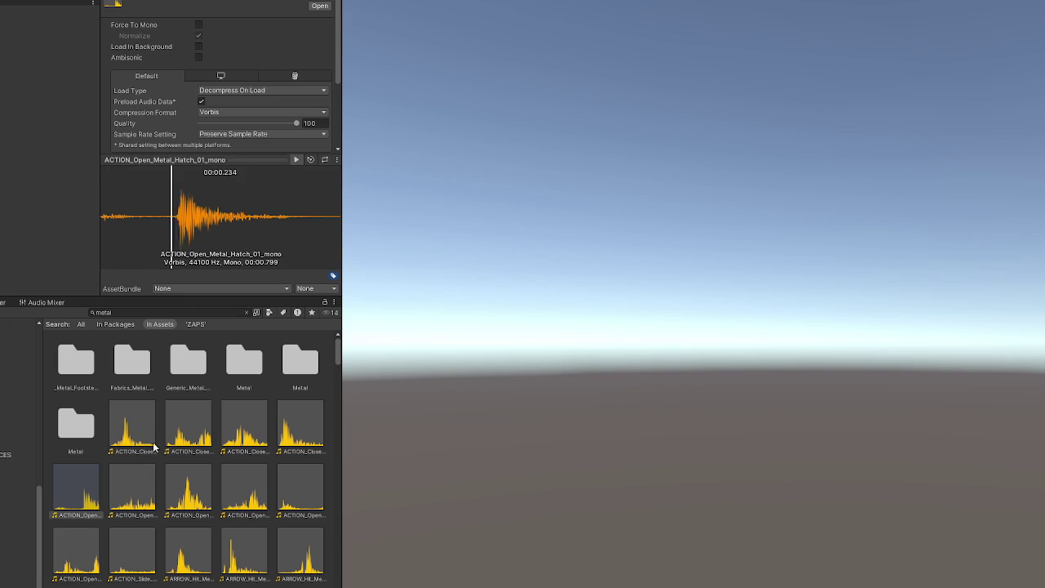
{"action": "left_click", "coordinate": [297, 160]}
{"action": "left_click", "coordinate": [204, 472]}
{"action": "left_click", "coordinate": [297, 160]}
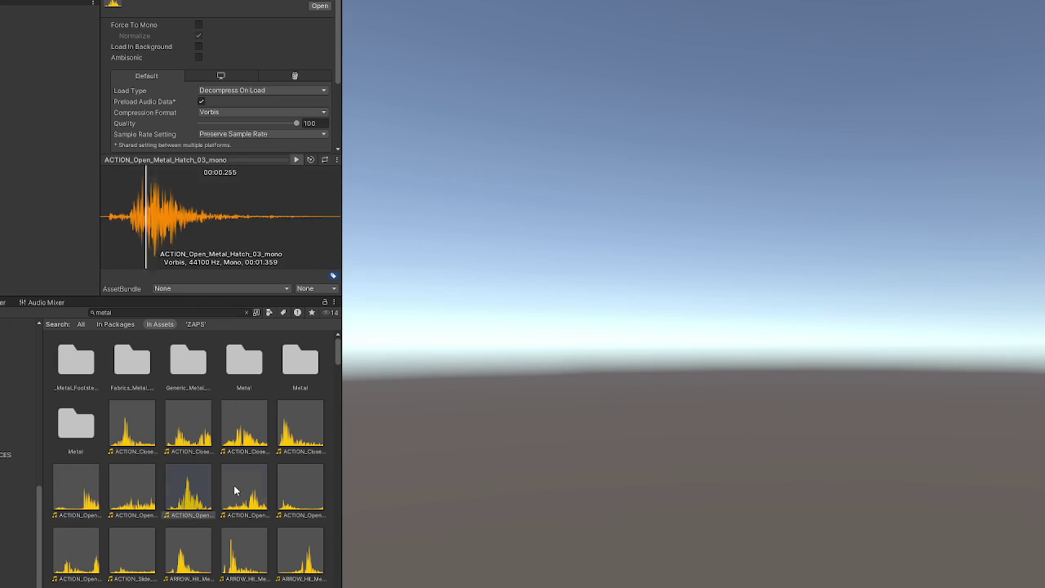
{"action": "left_click", "coordinate": [234, 485]}
{"action": "left_click", "coordinate": [296, 160]}
{"action": "left_click", "coordinate": [301, 490]}
{"action": "left_click", "coordinate": [296, 160]}
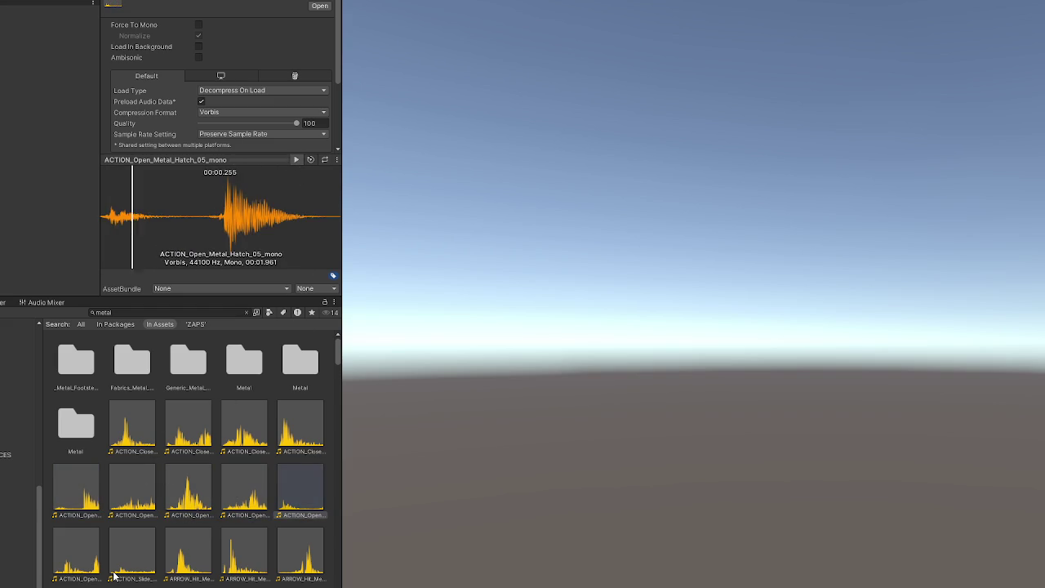
{"action": "left_click", "coordinate": [76, 555]}
{"action": "left_click", "coordinate": [297, 160]}
Step: Audition the sliding hatch, ARROW_Hit_Metal, armor hit and BLUNT_Swing_Hit_Metal_02 clips
{"action": "key", "text": "Right"}
{"action": "left_click", "coordinate": [297, 159]}
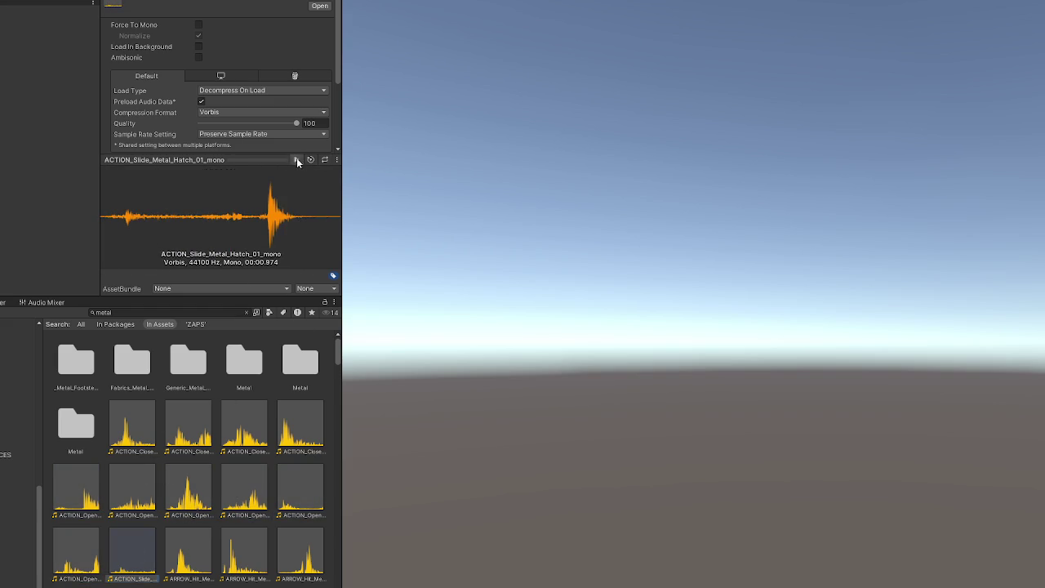
{"action": "key", "text": "Right"}
{"action": "left_click", "coordinate": [297, 159]}
{"action": "key", "text": "Right"}
{"action": "left_click", "coordinate": [296, 161]}
{"action": "key", "text": "Right"}
{"action": "left_click", "coordinate": [296, 161]}
{"action": "key", "text": "Right"}
{"action": "key", "text": "Right"}
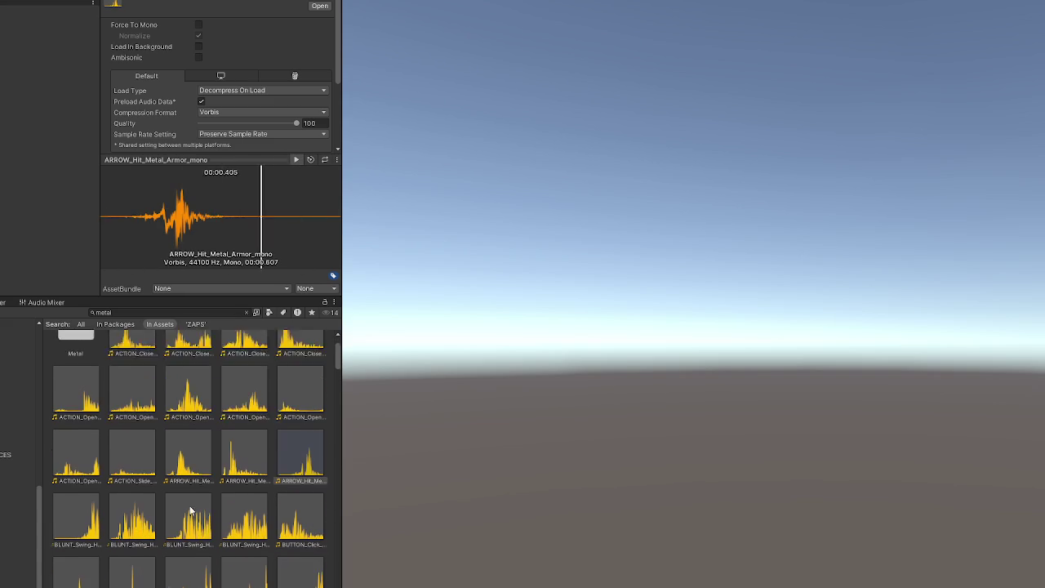
{"action": "left_click", "coordinate": [296, 159]}
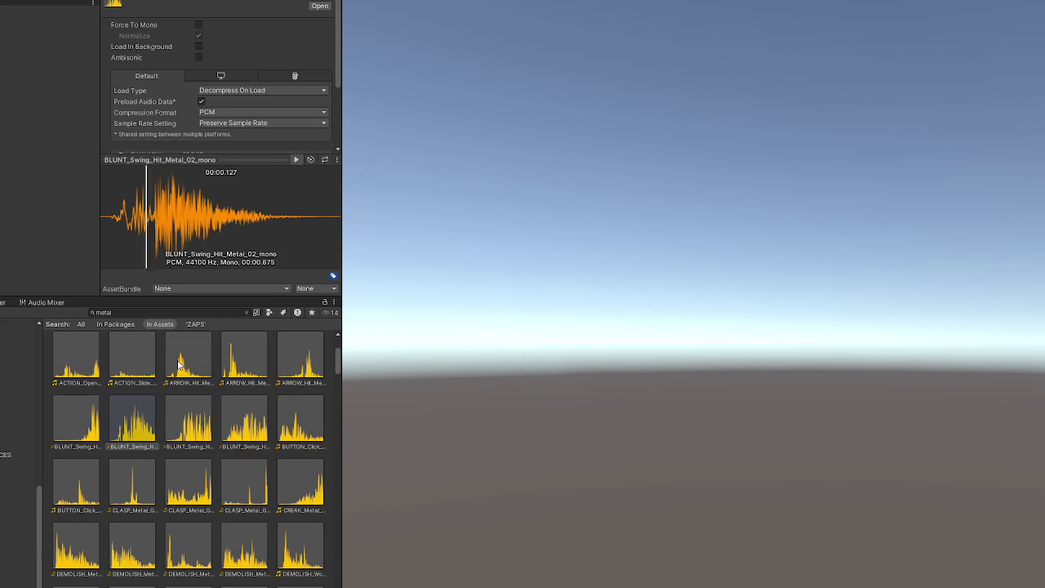
Step: Audition the remaining blunt swing clips, two BUTTON_Click clips and the gate unclasp clip
{"action": "left_click", "coordinate": [198, 398]}
{"action": "left_click", "coordinate": [296, 160]}
{"action": "key", "text": "Right"}
{"action": "left_click", "coordinate": [297, 159]}
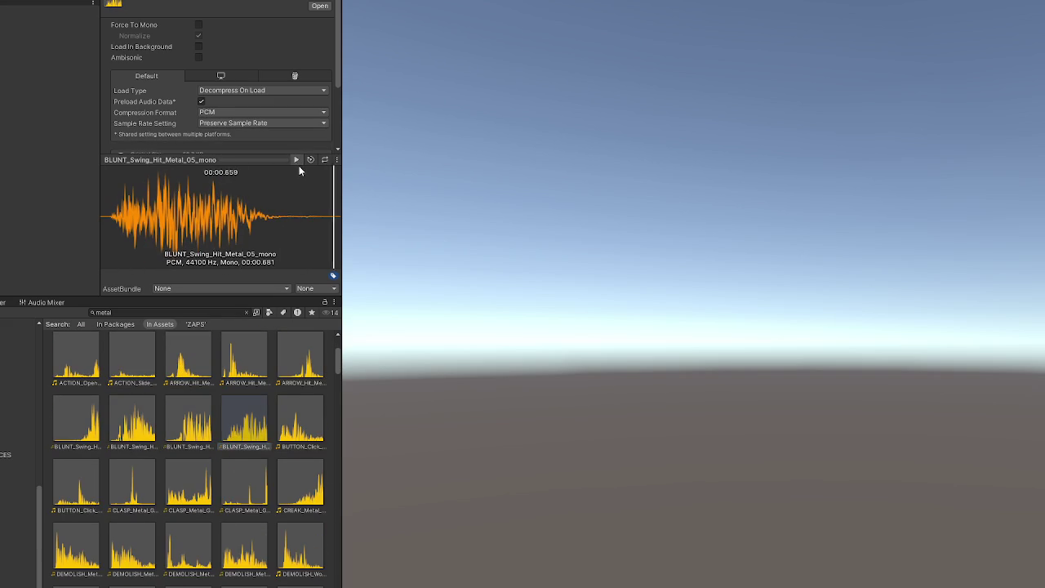
{"action": "left_click", "coordinate": [296, 399]}
{"action": "left_click", "coordinate": [297, 159]}
{"action": "left_click", "coordinate": [106, 489]}
{"action": "left_click", "coordinate": [296, 160]}
{"action": "left_click", "coordinate": [188, 486]}
{"action": "left_click", "coordinate": [296, 160]}
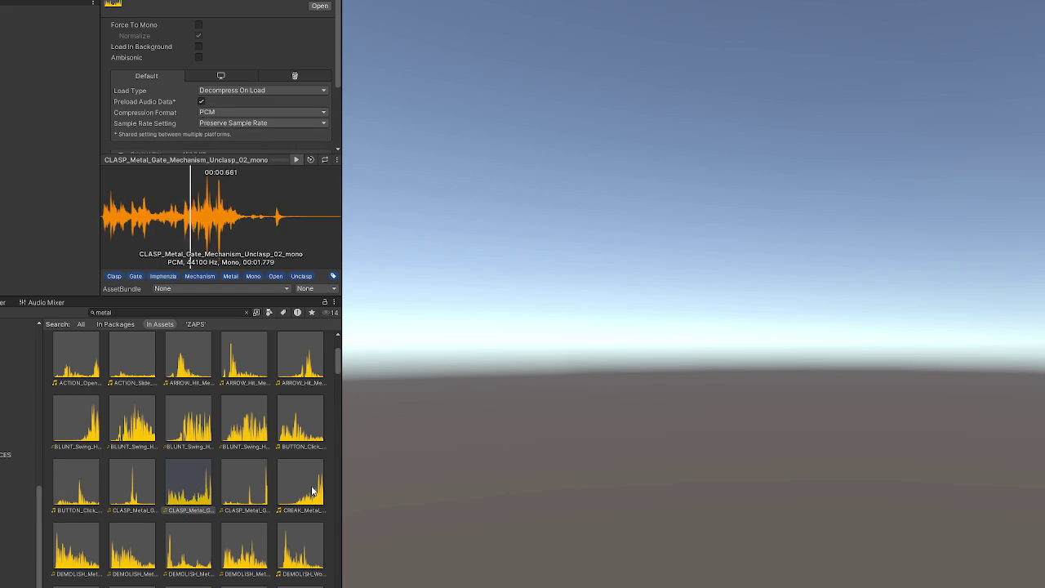
Step: Audition CREAK_Metal_Heavy, the gate unclasp clip and the DEMOLISH_Metal clips
{"action": "scroll", "coordinate": [277, 482], "scroll_direction": "down", "scroll_amount": 1}
{"action": "left_click", "coordinate": [302, 386]}
{"action": "left_click", "coordinate": [296, 160]}
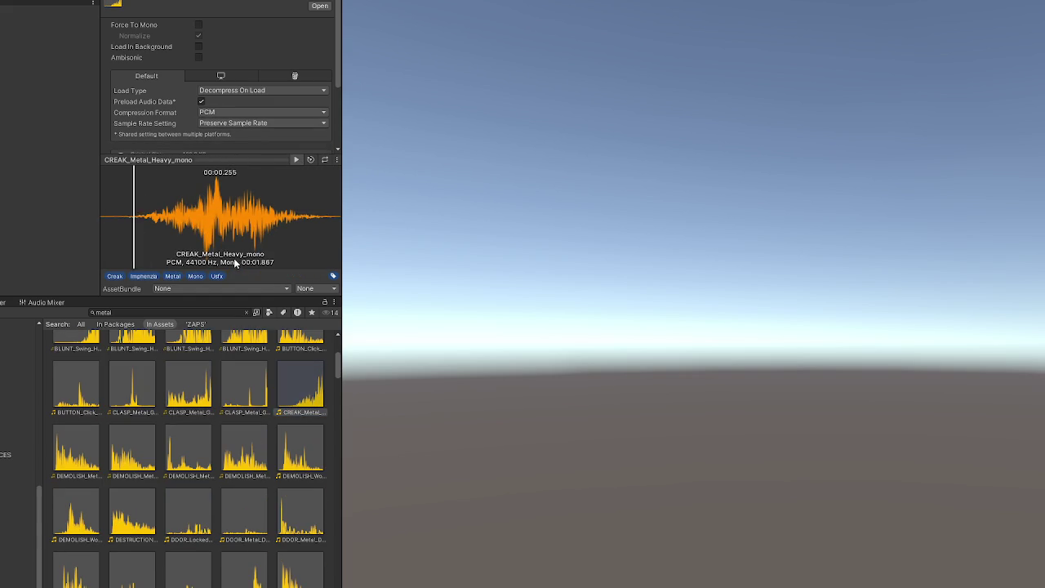
{"action": "left_click", "coordinate": [239, 371]}
{"action": "left_click", "coordinate": [295, 159]}
{"action": "left_click", "coordinate": [70, 445]}
{"action": "left_click", "coordinate": [296, 159]}
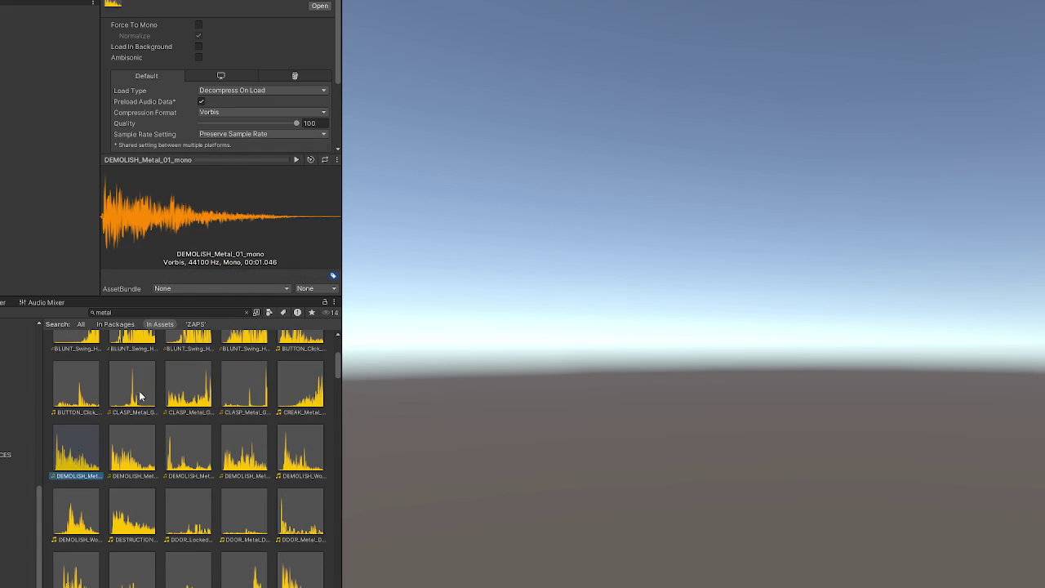
{"action": "left_click", "coordinate": [133, 449]}
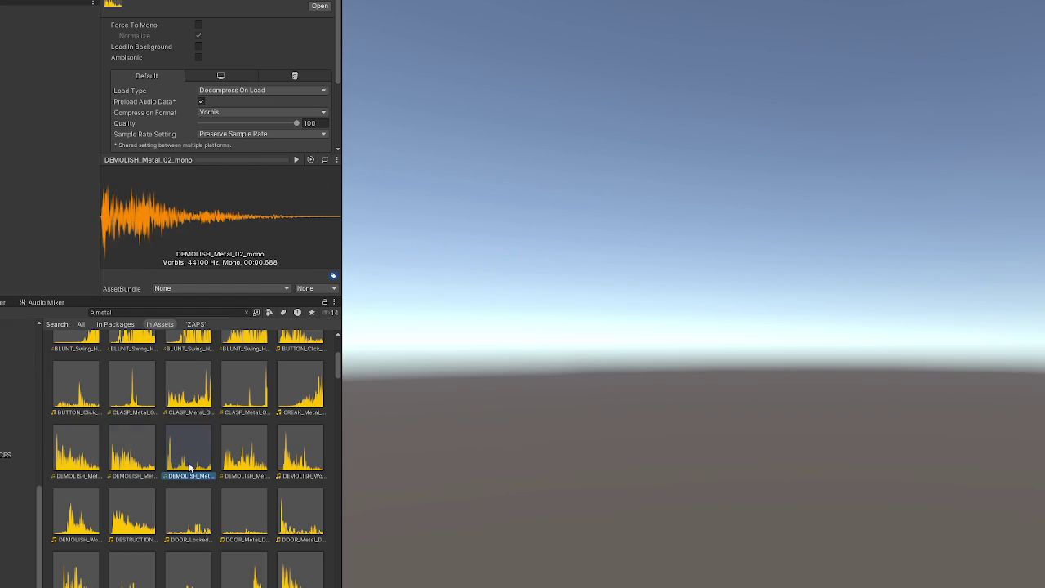
{"action": "left_click", "coordinate": [296, 159]}
{"action": "left_click", "coordinate": [244, 449]}
{"action": "left_click", "coordinate": [299, 160]}
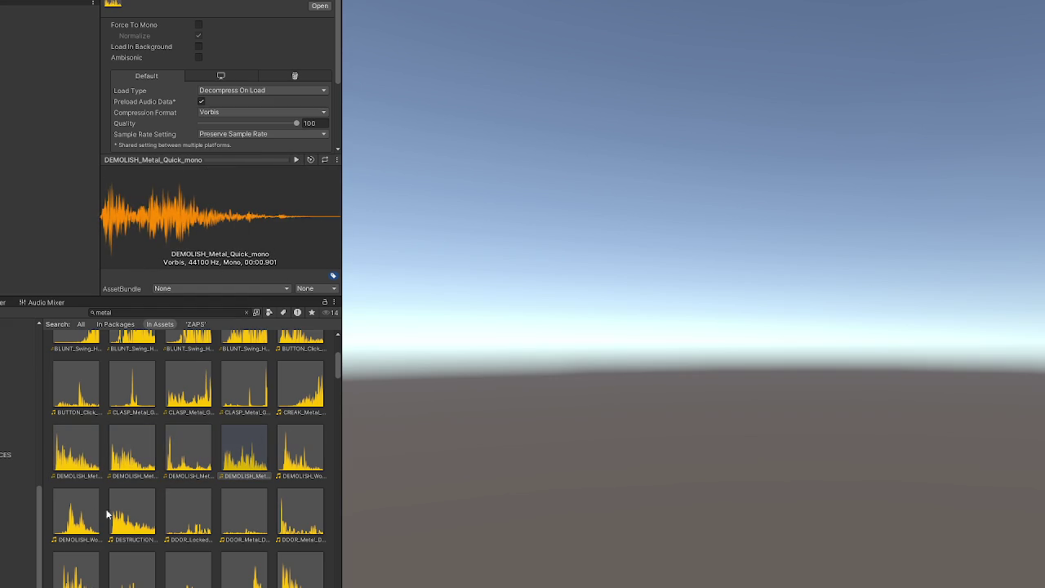
Step: Audition the locked metal door, DOOR_Metal_Door_01_Close and Door_02_Close clips
{"action": "left_click", "coordinate": [179, 513]}
{"action": "left_click", "coordinate": [296, 159]}
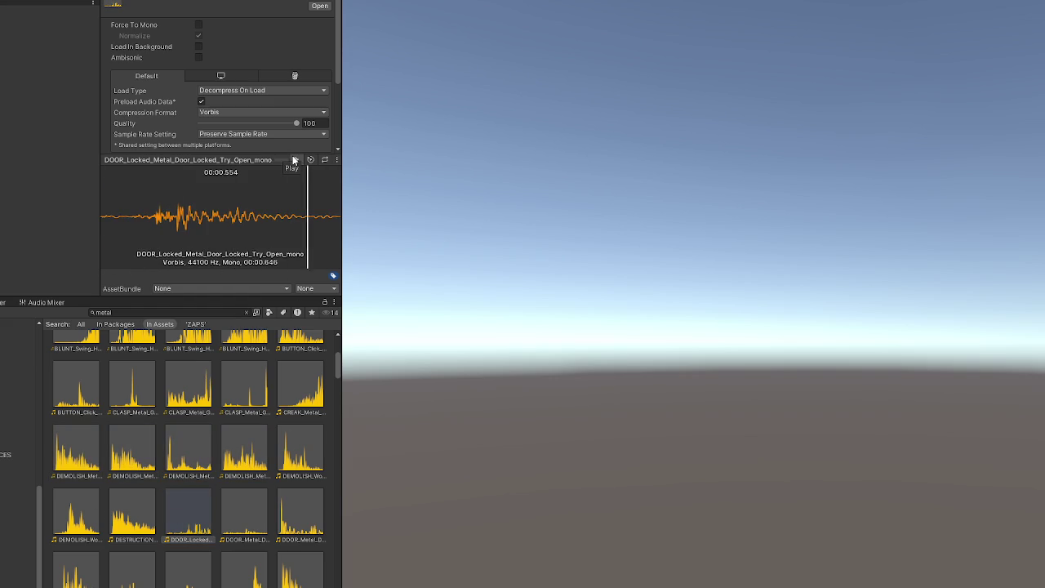
{"action": "left_click", "coordinate": [233, 509]}
{"action": "left_click", "coordinate": [298, 159]}
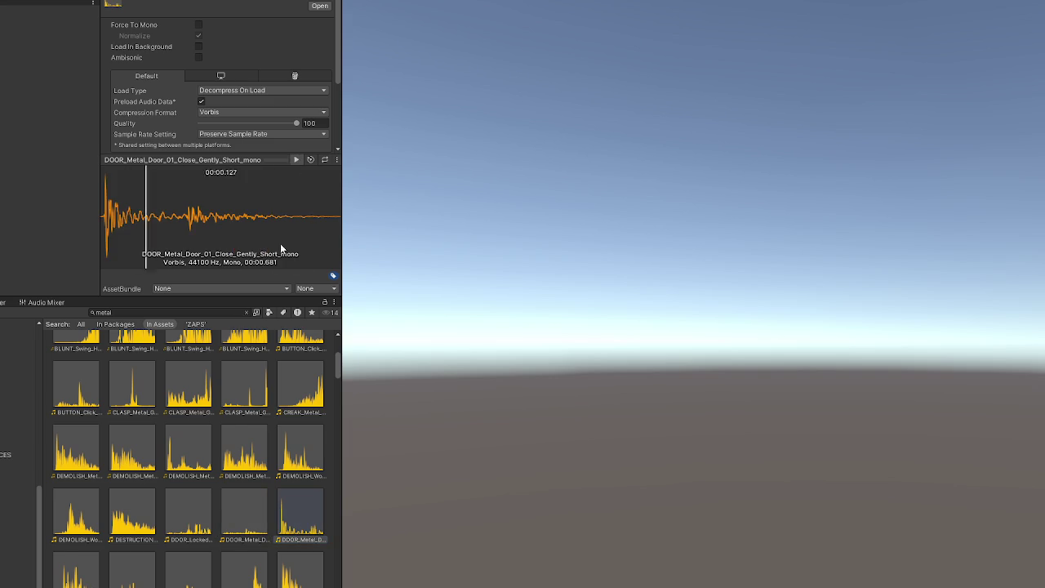
{"action": "scroll", "coordinate": [134, 477], "scroll_direction": "down", "scroll_amount": 5}
{"action": "left_click", "coordinate": [76, 413]}
{"action": "left_click", "coordinate": [296, 159]}
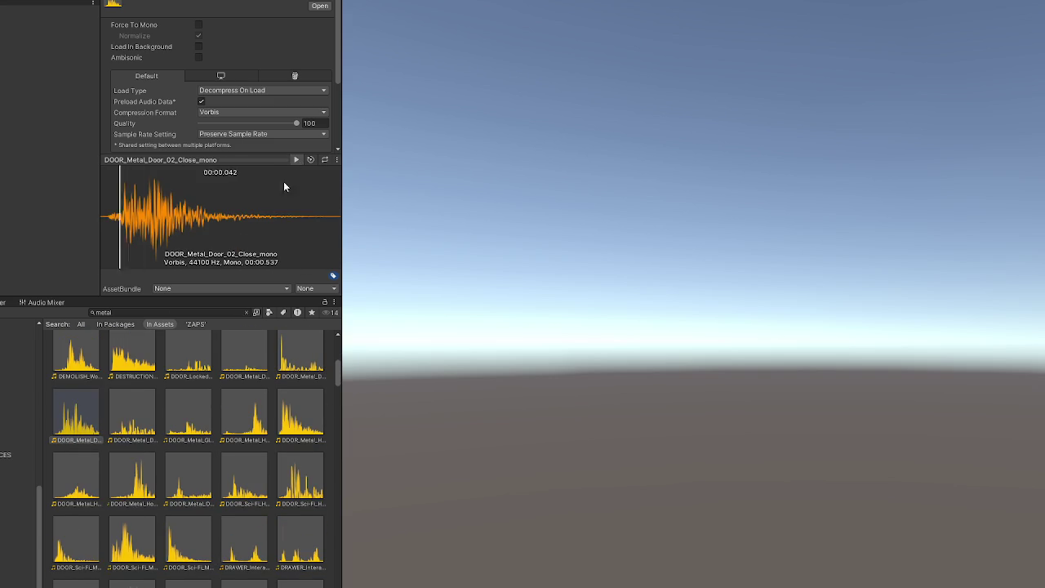
{"action": "left_click", "coordinate": [133, 415]}
Step: Audition more metal door clips and settle on DOOR_Metal_Hatch_02_Close_mono
{"action": "left_click", "coordinate": [195, 392]}
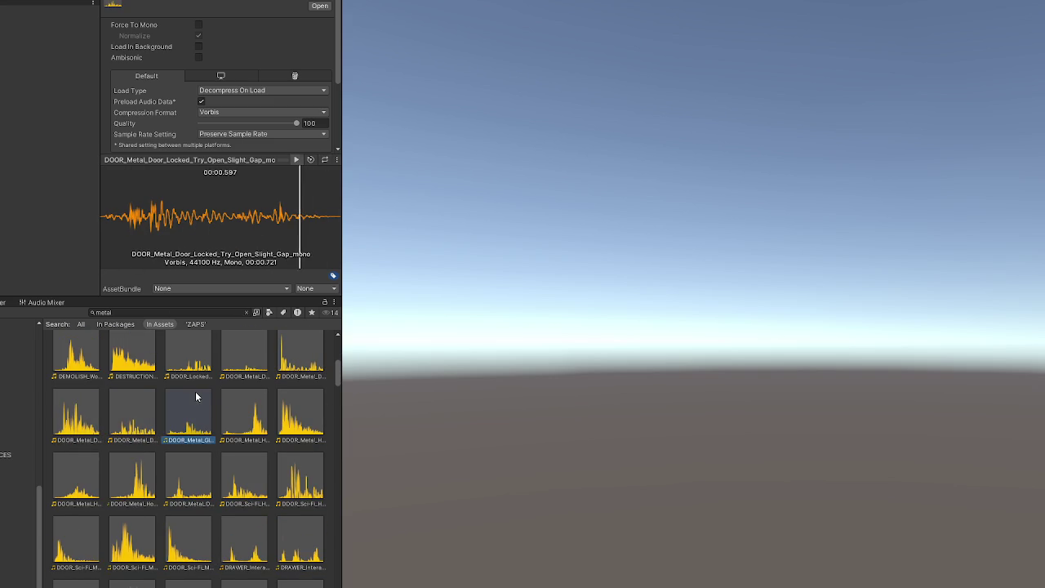
{"action": "left_click", "coordinate": [300, 162]}
{"action": "left_click", "coordinate": [234, 410]}
{"action": "scroll", "coordinate": [234, 410], "scroll_direction": "down", "scroll_amount": 1}
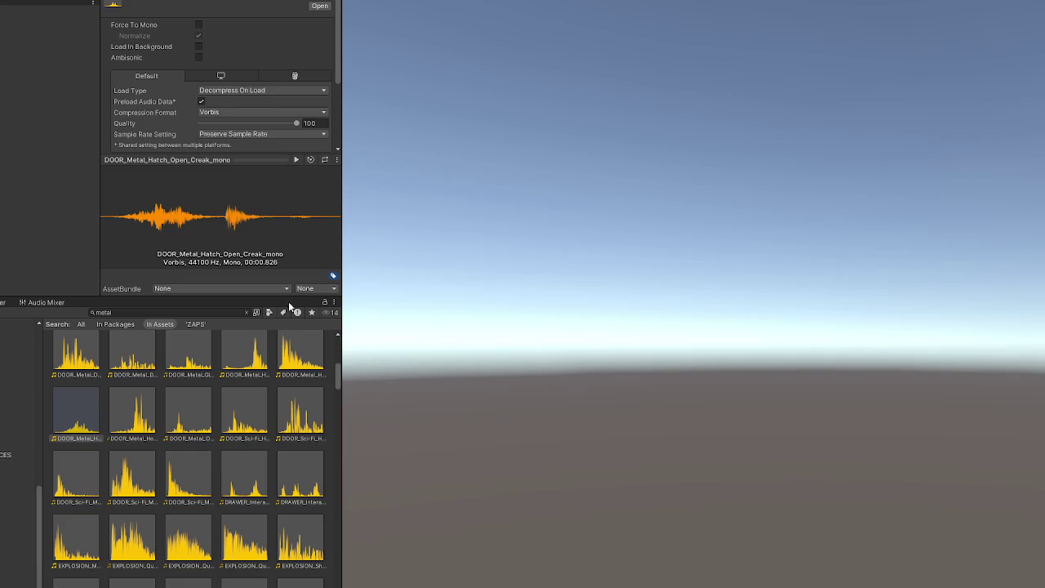
{"action": "right_click", "coordinate": [302, 352]}
{"action": "key", "text": "Escape"}
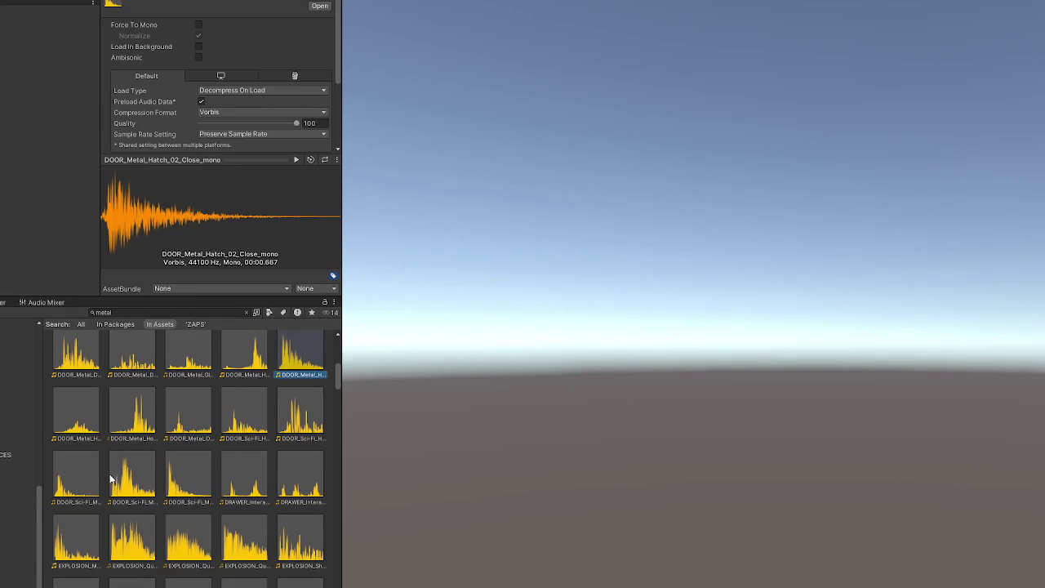
Step: Audition DOOR_Metal_Hollow_Deep_Close, the open creak clip and the sci-fi heavy close clips
{"action": "key", "text": "Right"}
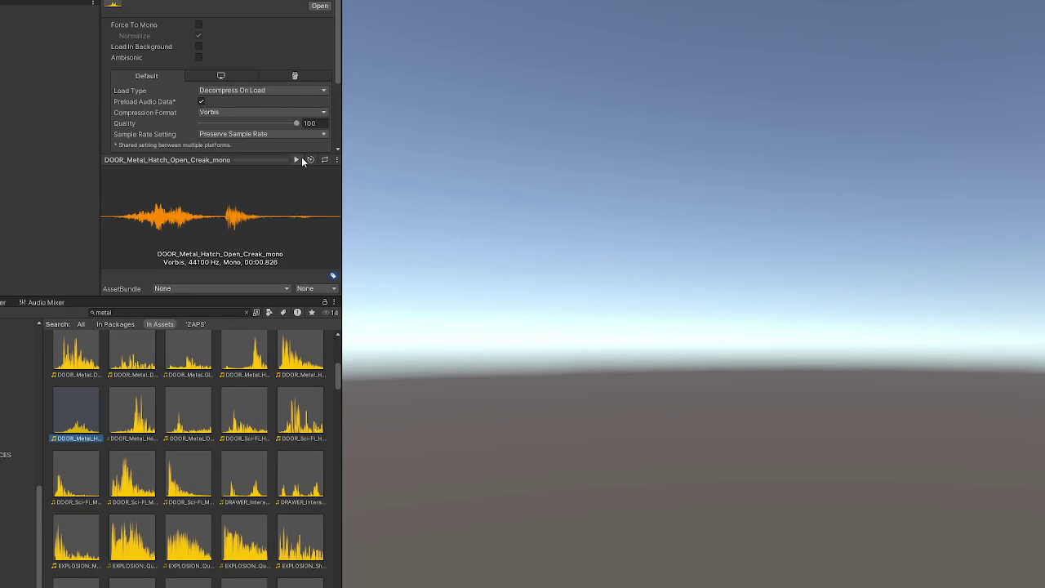
{"action": "left_click", "coordinate": [145, 397]}
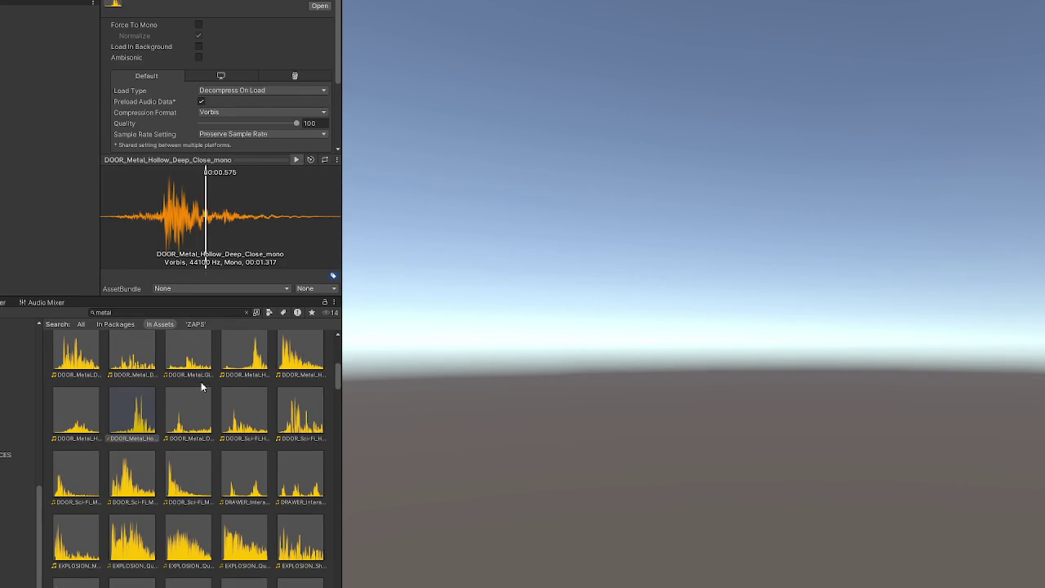
{"action": "left_click", "coordinate": [187, 404]}
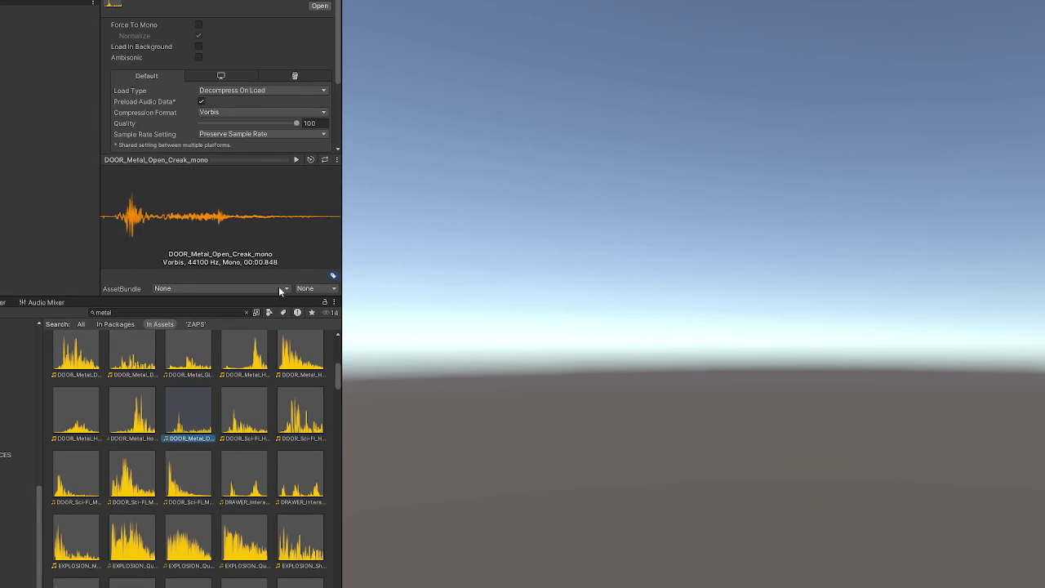
{"action": "key", "text": "Right"}
{"action": "left_click", "coordinate": [297, 160]}
{"action": "key", "text": "Right"}
{"action": "left_click", "coordinate": [299, 160]}
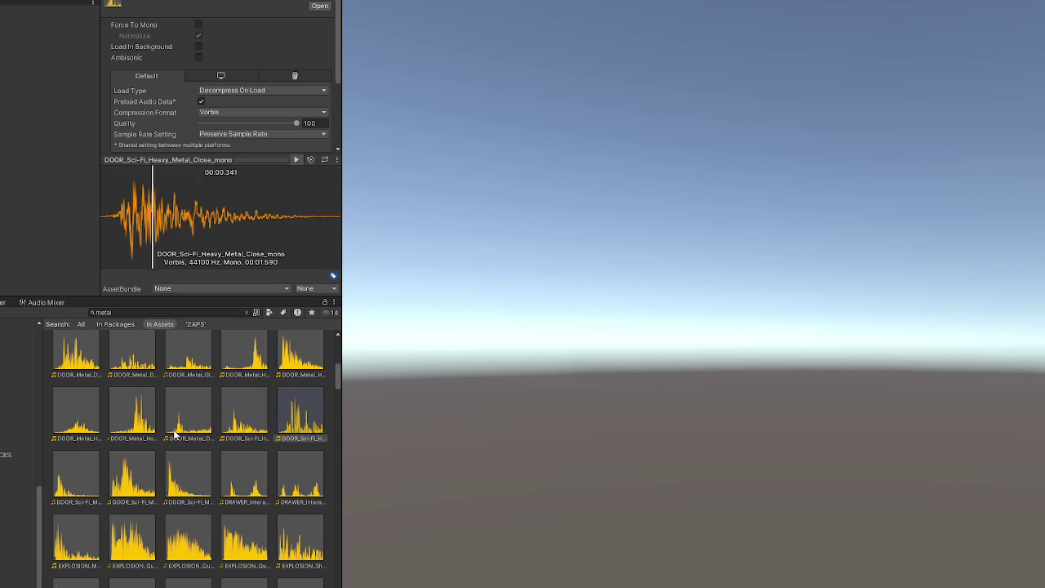
Step: Preview the sci-fi metal door clips and reveal DOOR_Sci-Fi_Metal_02_Close_mono in Explorer
{"action": "key", "text": "Right"}
{"action": "left_click", "coordinate": [297, 160]}
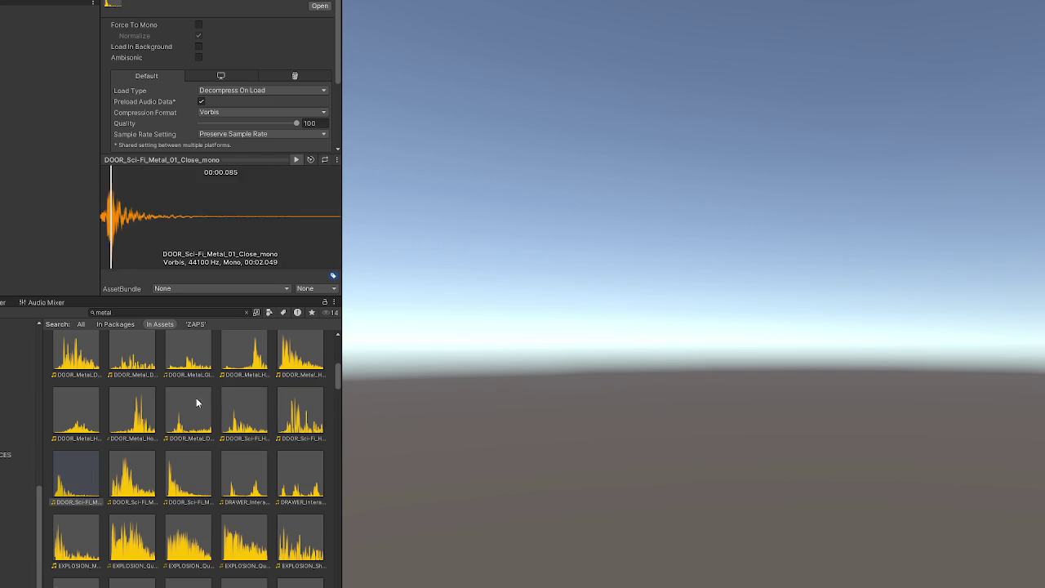
{"action": "left_click", "coordinate": [142, 472]}
{"action": "left_click", "coordinate": [299, 160]}
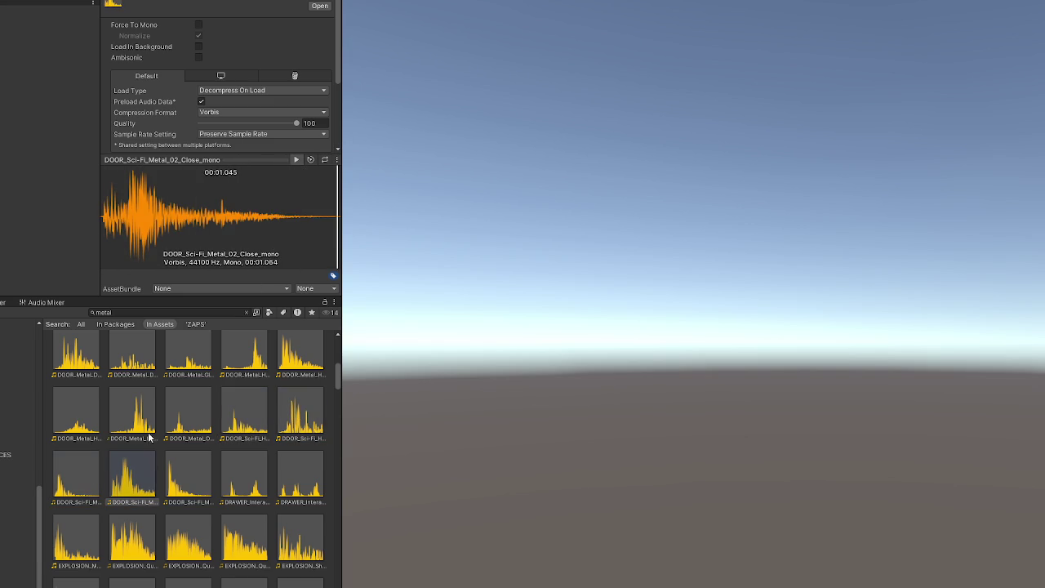
{"action": "key", "text": "Right"}
{"action": "left_click", "coordinate": [296, 160]}
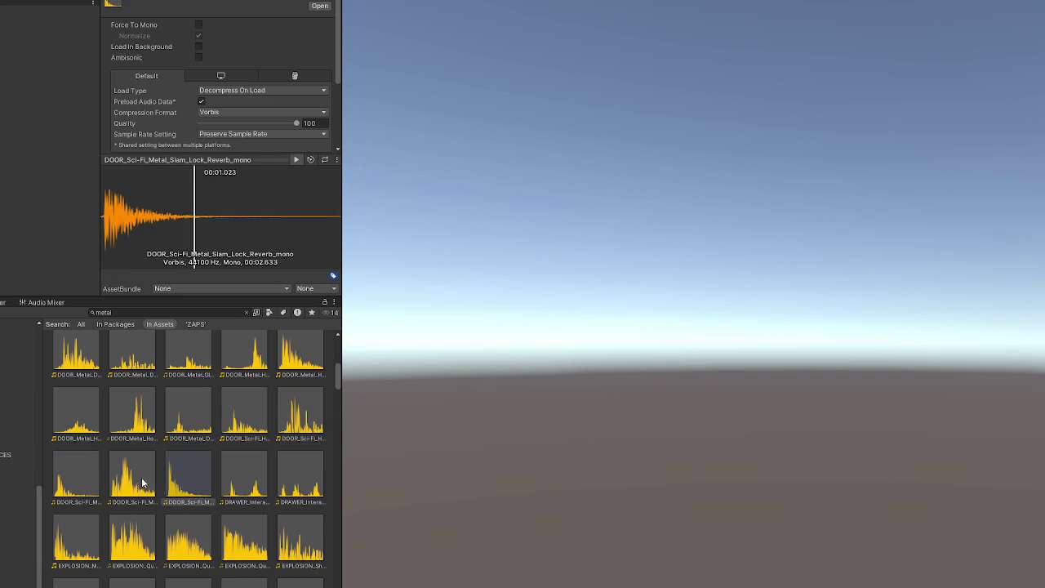
{"action": "right_click", "coordinate": [142, 462]}
{"action": "left_click", "coordinate": [220, 170]}
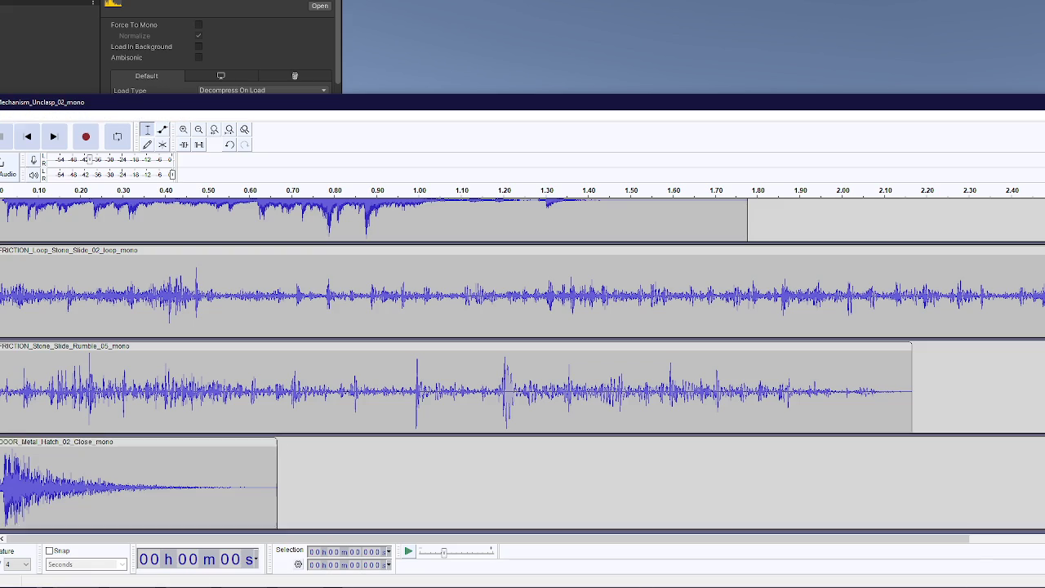
{"action": "mouse_move", "coordinate": [0, 494]}
{"action": "left_mouse_down"}
{"action": "mouse_move", "coordinate": [18, 499]}
{"action": "mouse_move", "coordinate": [26, 522]}
{"action": "left_mouse_up"}
Step: Slide the metal hatch and sci-fi door clips later in the timeline
{"action": "mouse_move", "coordinate": [13, 349]}
{"action": "left_mouse_down"}
{"action": "mouse_move", "coordinate": [317, 339]}
{"action": "mouse_move", "coordinate": [67, 336]}
{"action": "left_mouse_up"}
{"action": "left_click_drag", "start_coordinate": [70, 449], "coordinate": [392, 449]}
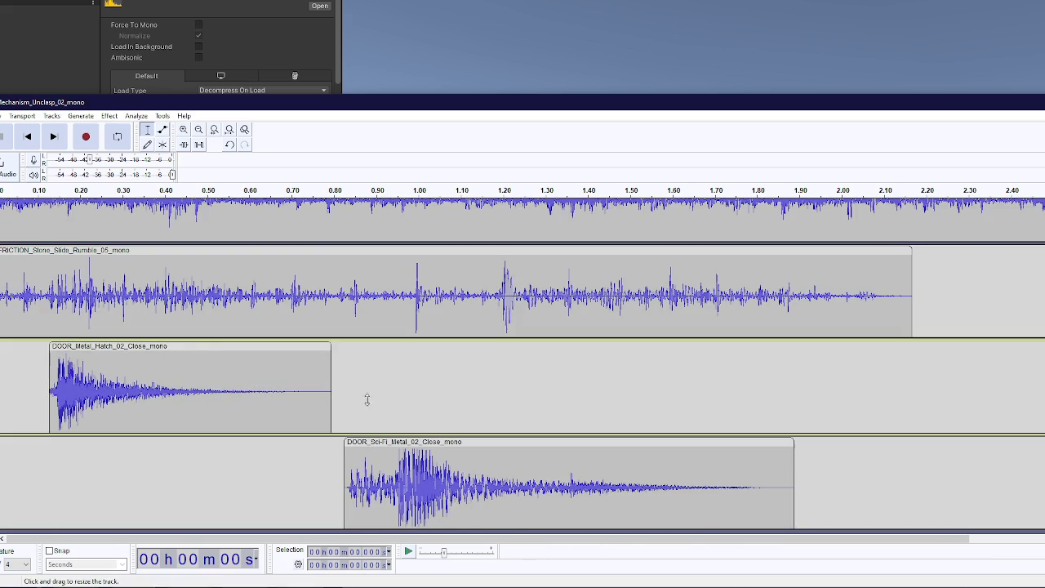
{"action": "left_click_drag", "start_coordinate": [215, 346], "coordinate": [365, 347]}
{"action": "scroll", "coordinate": [365, 347], "scroll_direction": "down", "scroll_amount": 1}
{"action": "left_click_drag", "start_coordinate": [285, 229], "coordinate": [500, 236]}
{"action": "scroll", "coordinate": [445, 312], "scroll_direction": "up", "scroll_amount": 3}
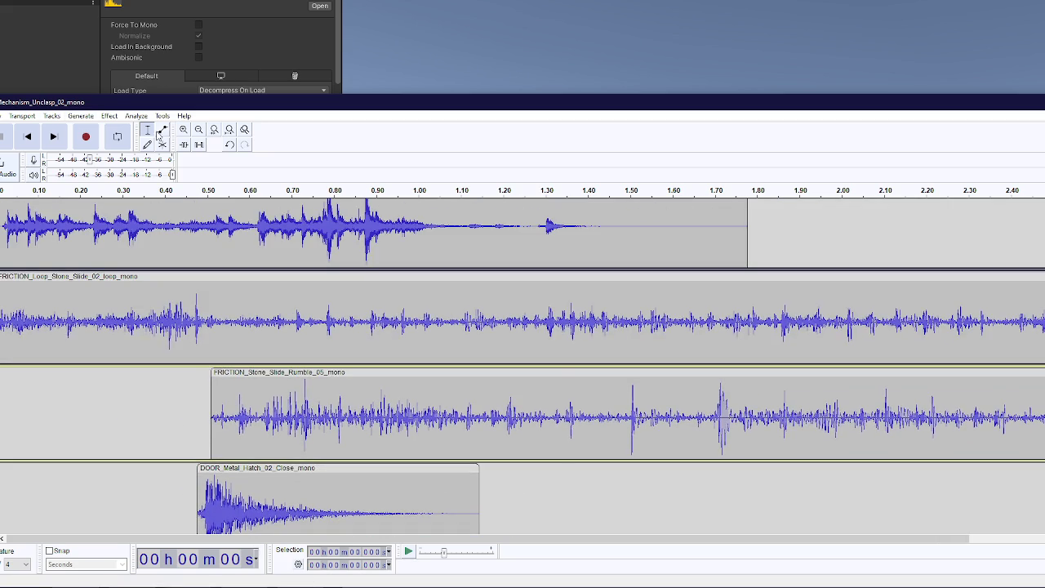
Step: Zoom out and delay the FRICTION_Loop_Stone_Slide and stone slide rumble clips
{"action": "left_click", "coordinate": [200, 129]}
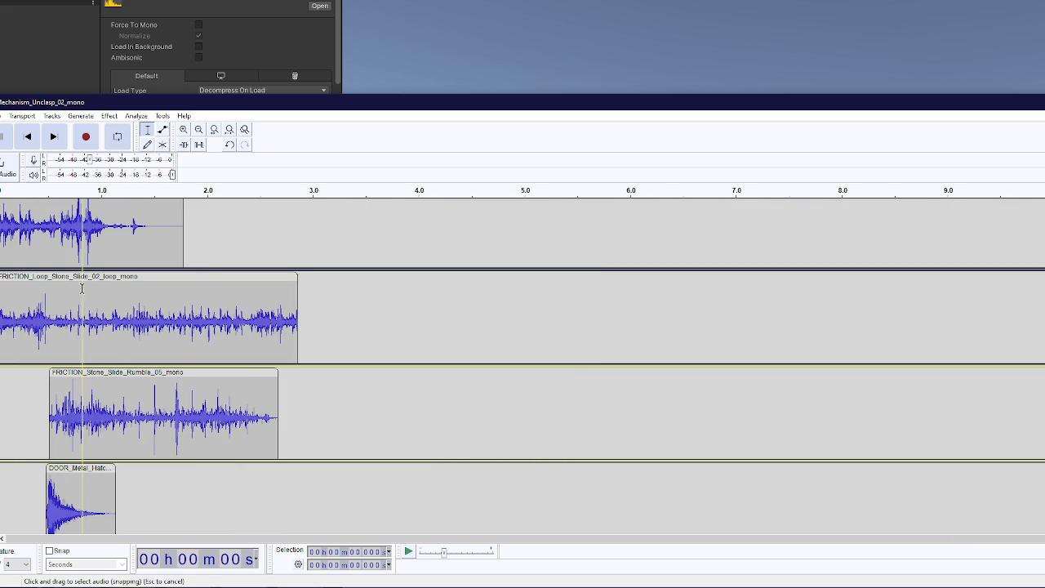
{"action": "left_click_drag", "start_coordinate": [94, 280], "coordinate": [233, 282]}
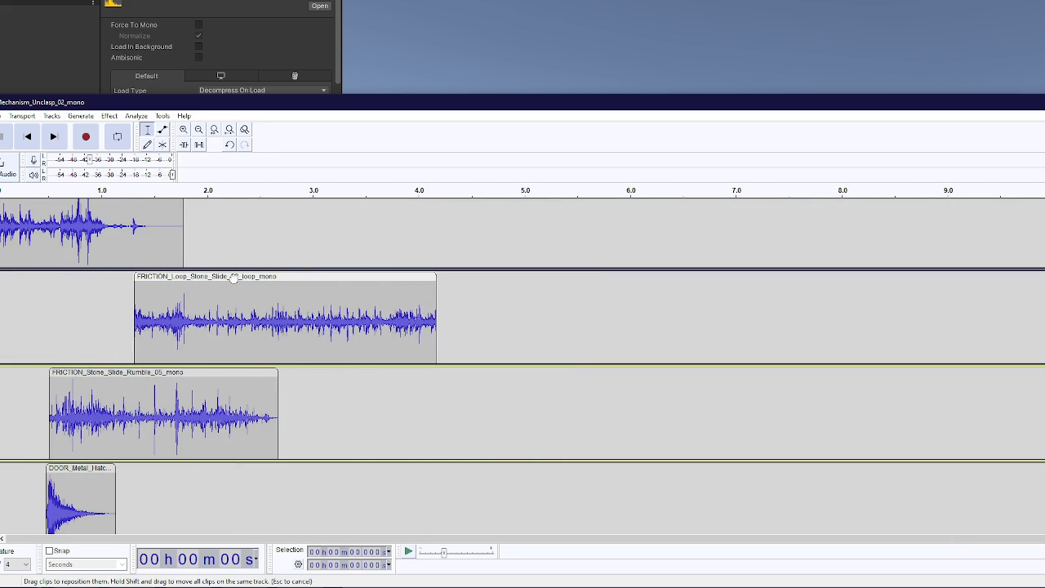
{"action": "scroll", "coordinate": [256, 373], "scroll_direction": "down", "scroll_amount": 3}
{"action": "scroll", "coordinate": [256, 372], "scroll_direction": "up", "scroll_amount": 3}
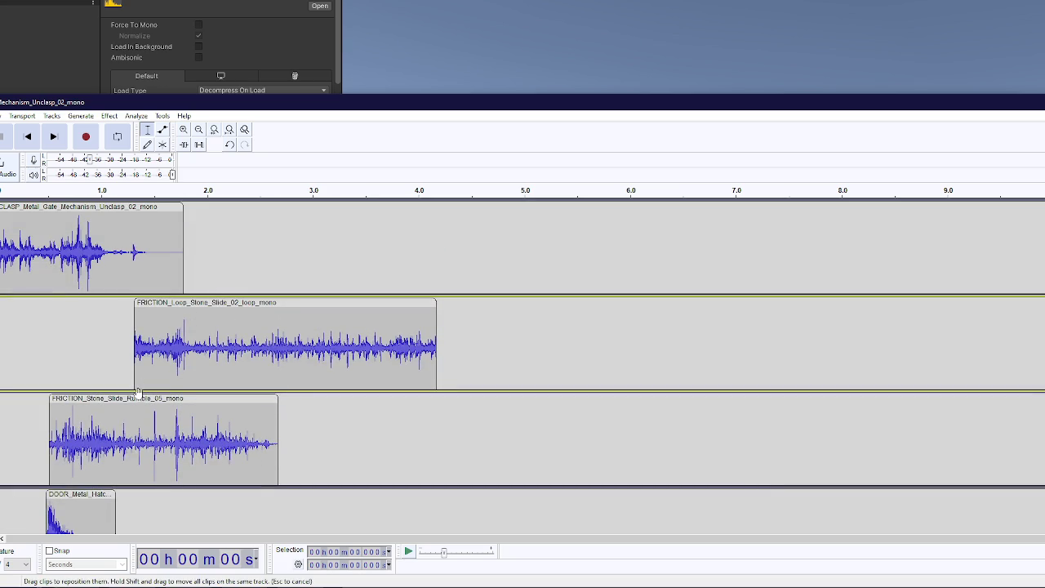
{"action": "left_click_drag", "start_coordinate": [136, 397], "coordinate": [245, 396]}
{"action": "left_click_drag", "start_coordinate": [229, 299], "coordinate": [241, 299]}
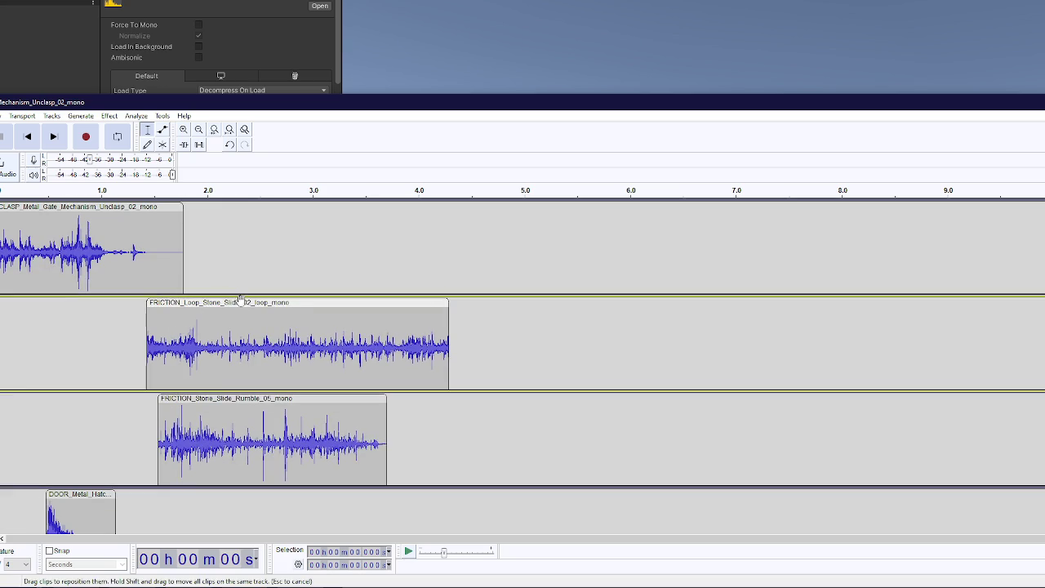
Step: Reposition the hatch clip and place the sci-fi door clip after it
{"action": "scroll", "coordinate": [242, 343], "scroll_direction": "down", "scroll_amount": 2}
{"action": "left_click_drag", "start_coordinate": [85, 355], "coordinate": [197, 355]}
{"action": "left_click_drag", "start_coordinate": [139, 450], "coordinate": [268, 450]}
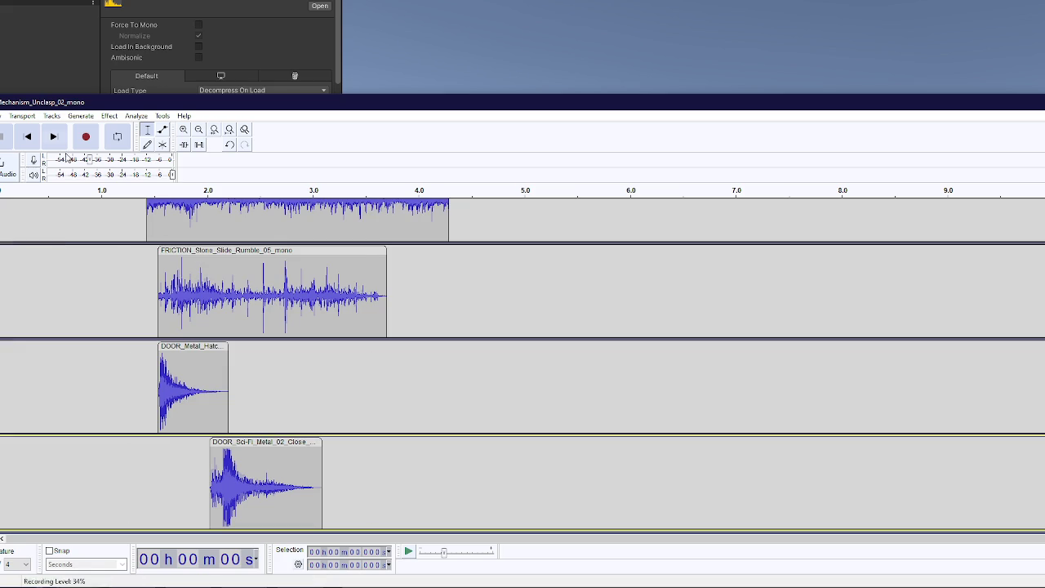
Step: Listen to the layered gate sound, nudge two clips, and set the play position to 2.372 s
{"action": "left_click", "coordinate": [53, 136]}
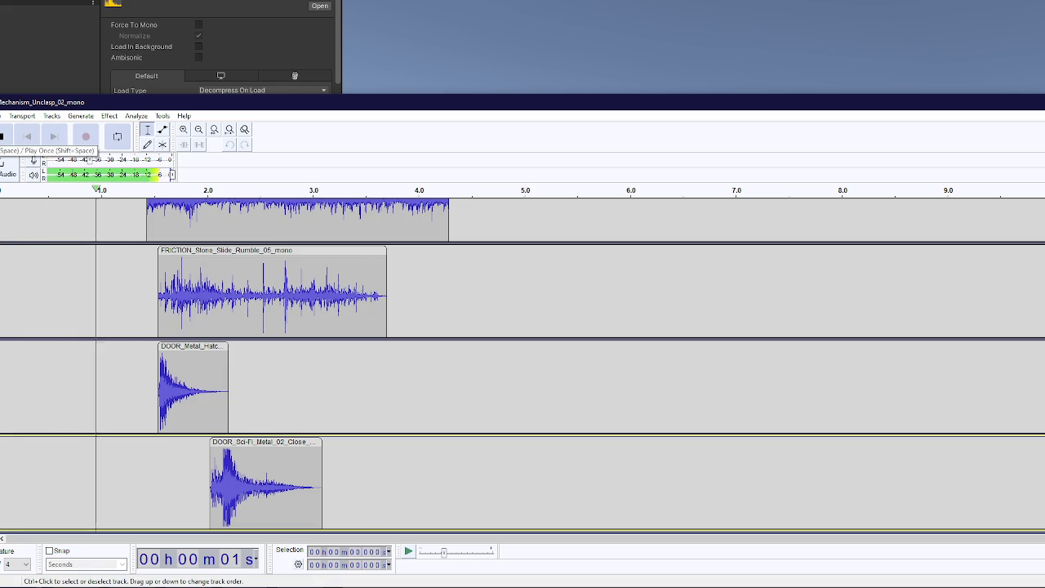
{"action": "left_click", "coordinate": [2, 136]}
{"action": "scroll", "coordinate": [194, 277], "scroll_direction": "up", "scroll_amount": 2}
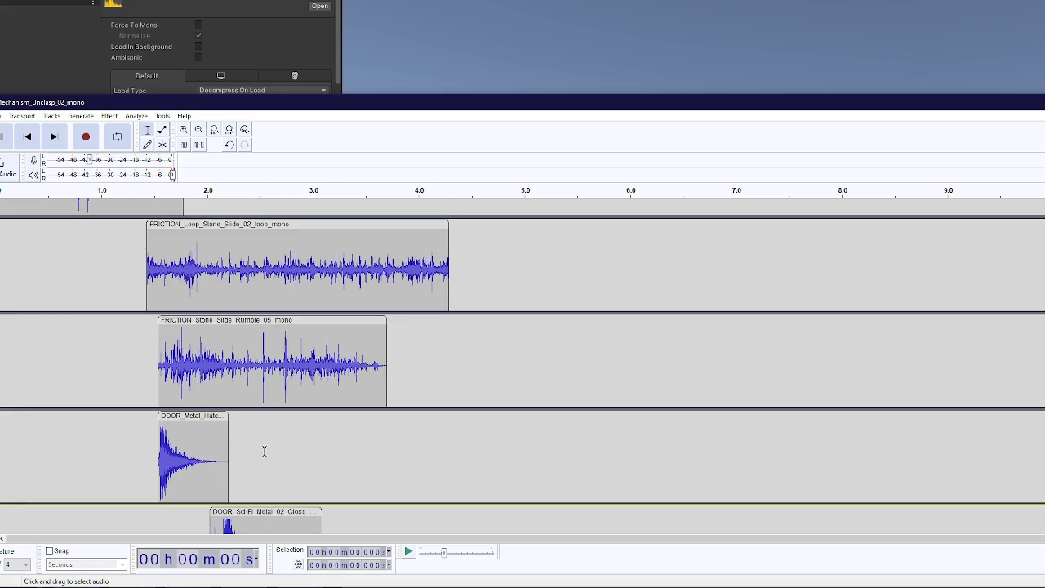
{"action": "left_click_drag", "start_coordinate": [272, 523], "coordinate": [286, 523]}
{"action": "scroll", "coordinate": [286, 522], "scroll_direction": "down", "scroll_amount": 2}
{"action": "left_click_drag", "start_coordinate": [273, 441], "coordinate": [286, 440]}
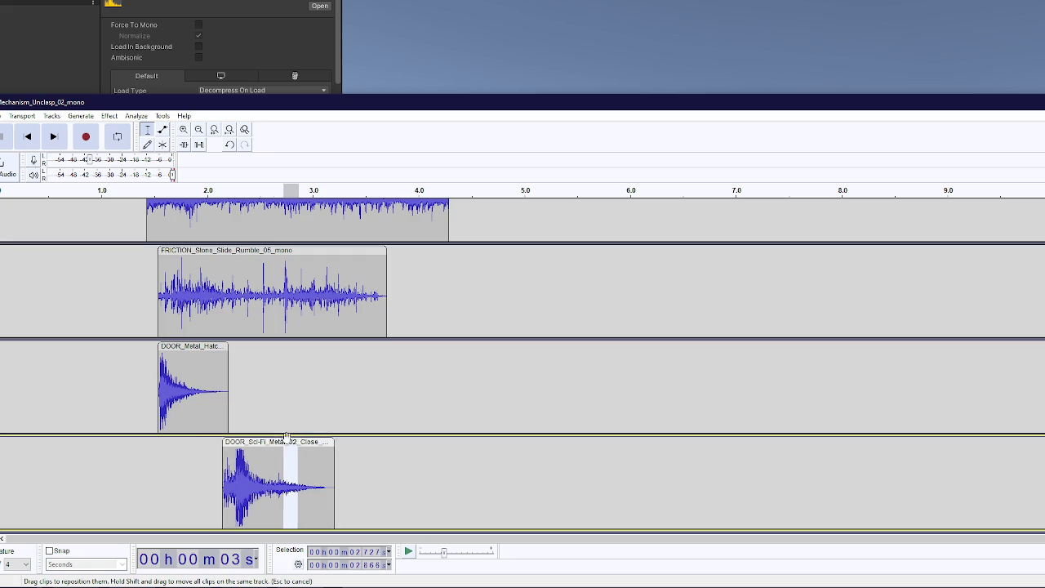
{"action": "scroll", "coordinate": [286, 441], "scroll_direction": "up", "scroll_amount": 4}
{"action": "left_click", "coordinate": [246, 331]}
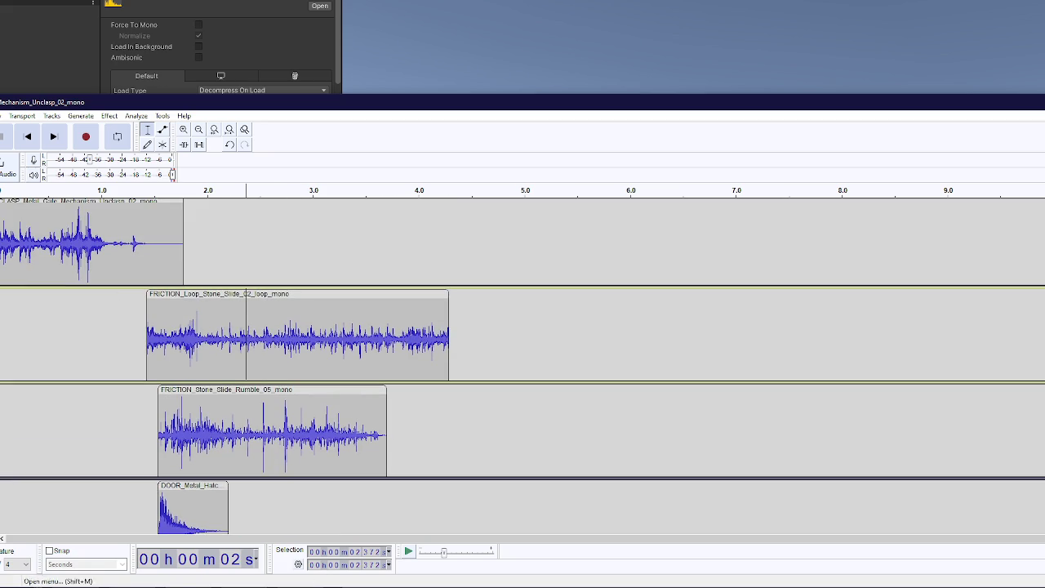
Step: Mute the stone slide loop track and play the mix from the start without it
{"action": "key", "text": "shift+u"}
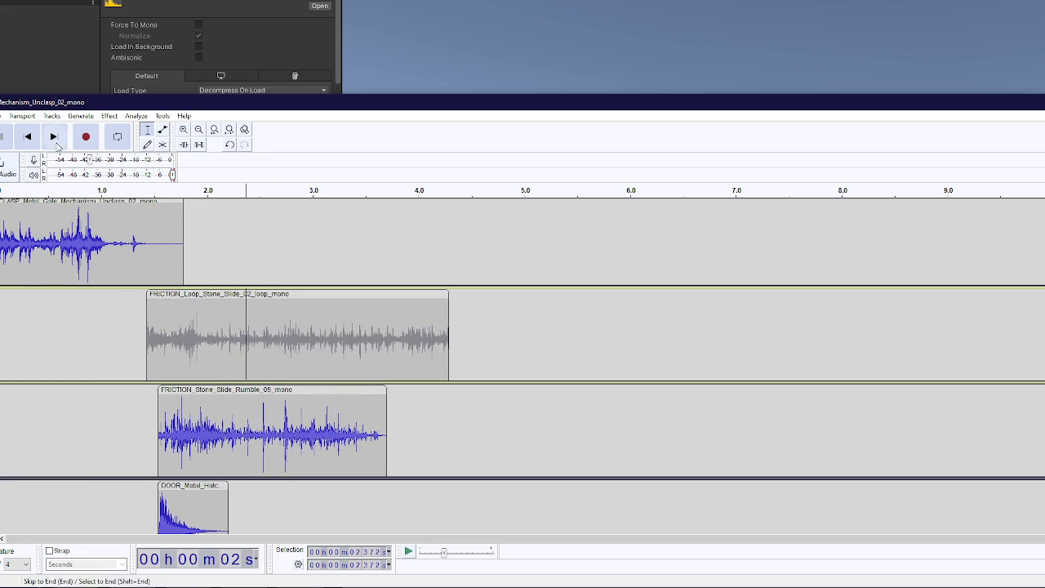
{"action": "left_click", "coordinate": [26, 136]}
{"action": "key", "text": "space"}
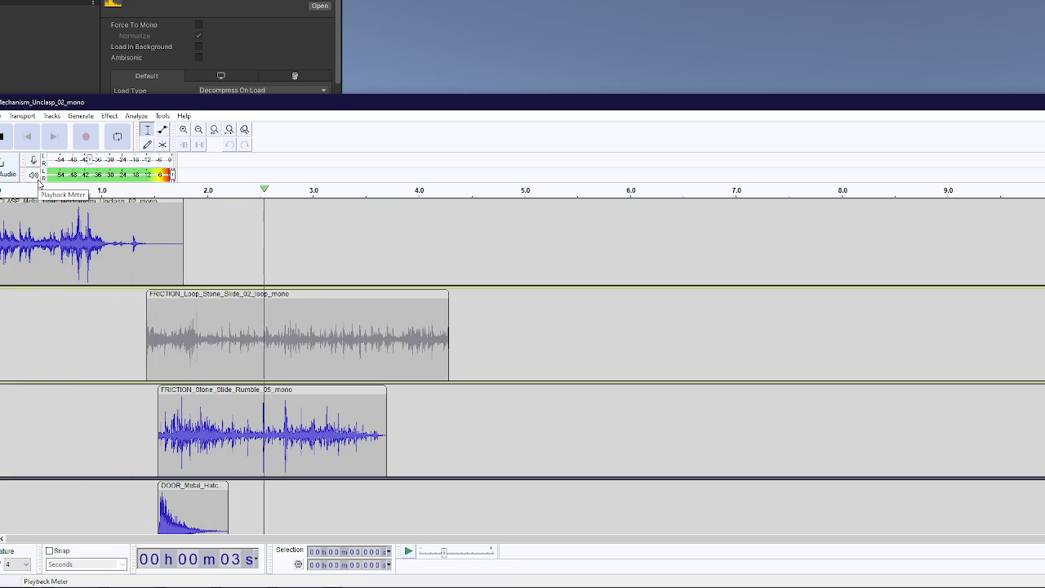
Step: Select the stone slide rumble clip, cycle track focus, and replay the whole layered door mix
{"action": "scroll", "coordinate": [158, 331], "scroll_direction": "down", "scroll_amount": 3}
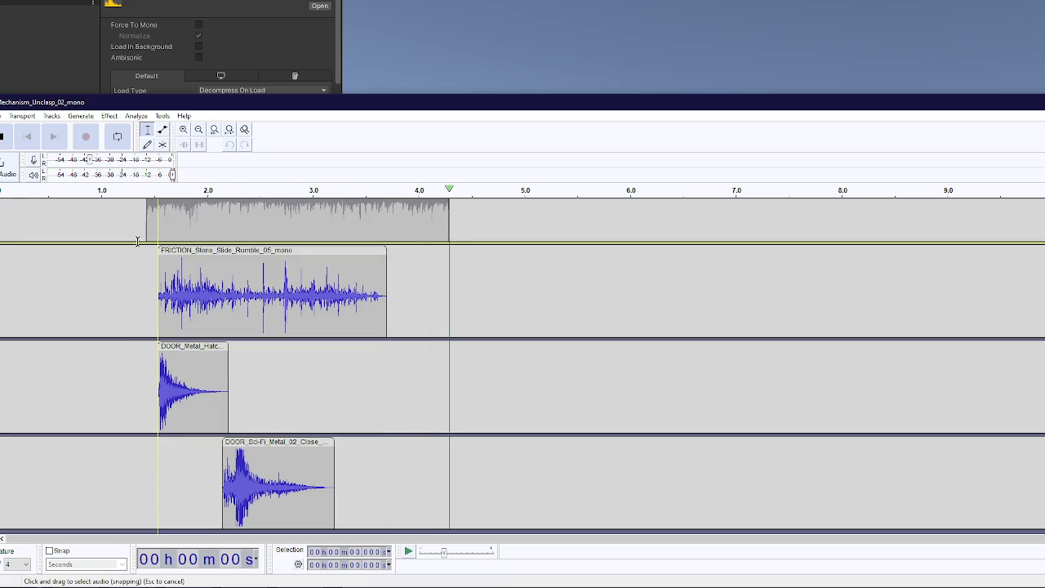
{"action": "left_click", "coordinate": [215, 250]}
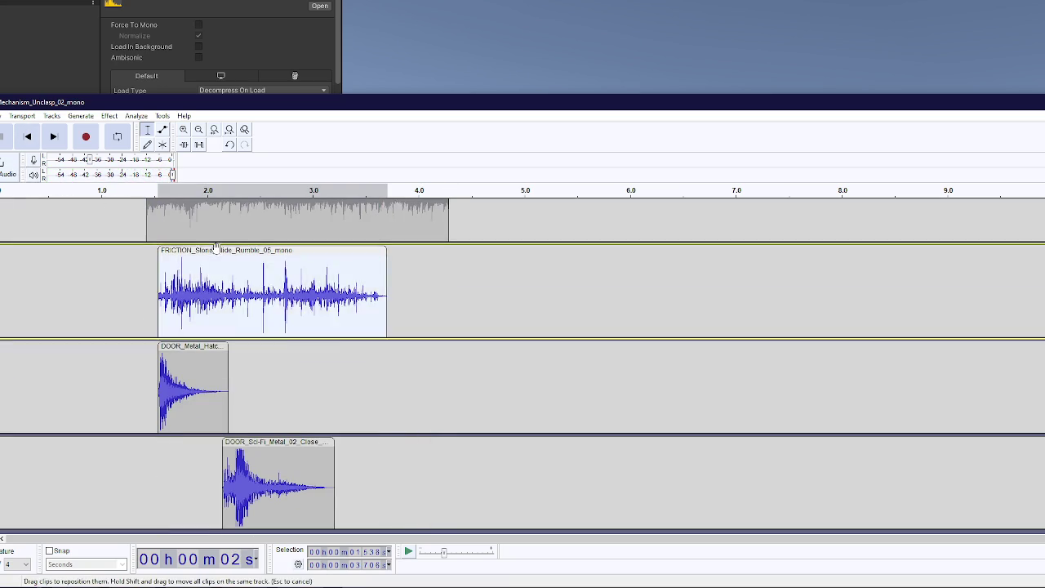
{"action": "scroll", "coordinate": [215, 250], "scroll_direction": "up", "scroll_amount": 2}
{"action": "scroll", "coordinate": [9, 269], "scroll_direction": "up", "scroll_amount": 2}
{"action": "left_click", "coordinate": [7, 313]}
{"action": "scroll", "coordinate": [143, 360], "scroll_direction": "down", "scroll_amount": 4}
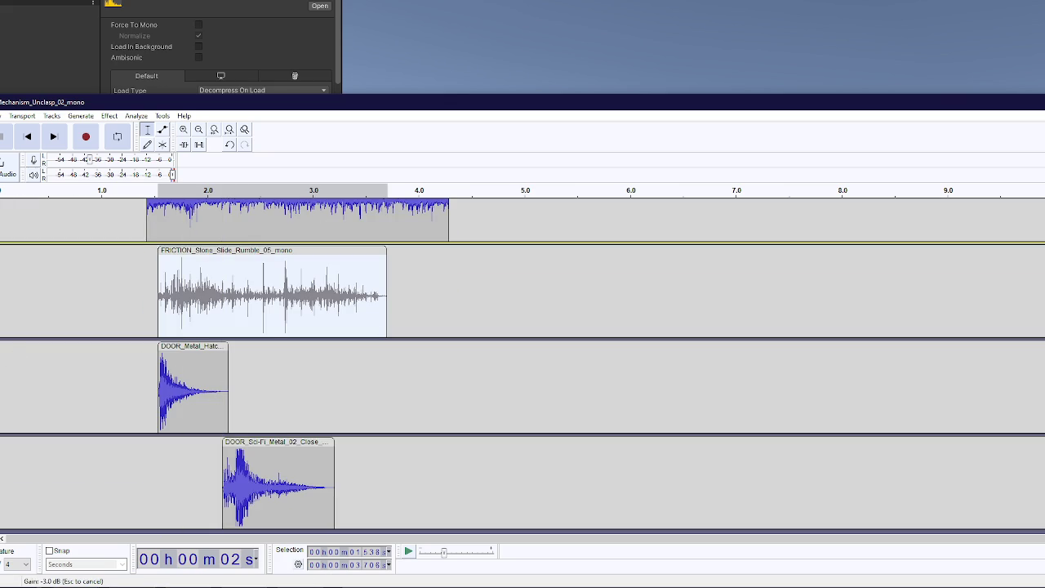
{"action": "key", "text": "Down"}
{"action": "key", "text": "Down"}
{"action": "key", "text": "Down"}
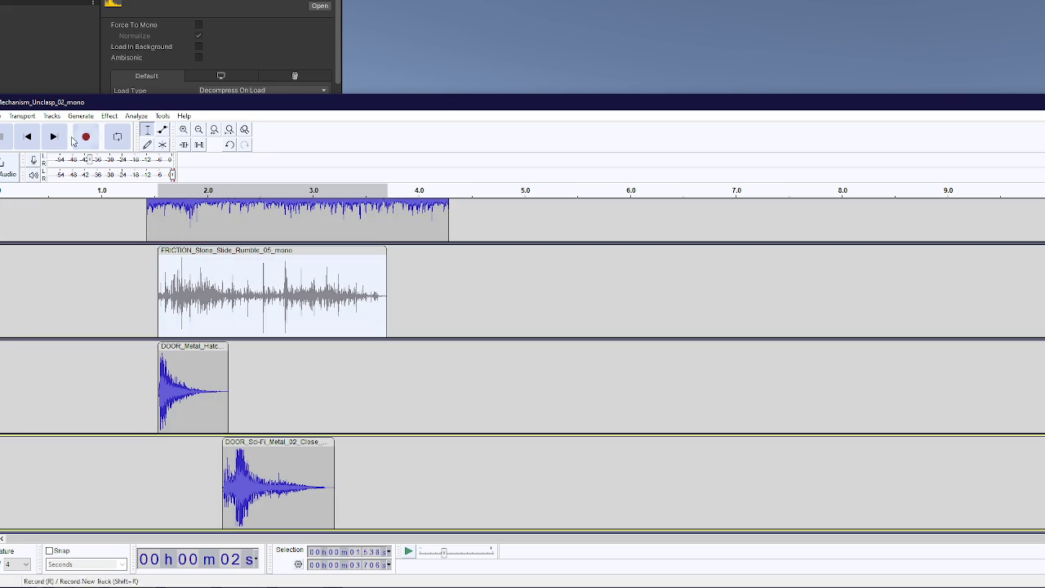
{"action": "left_click", "coordinate": [27, 136]}
{"action": "key", "text": "space"}
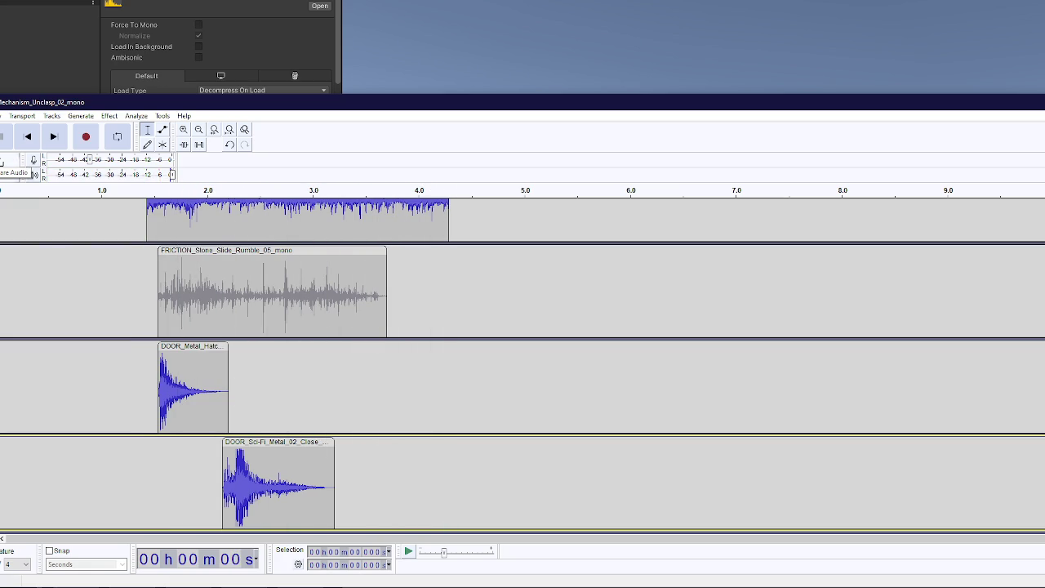
Step: Unmute the stone slide rumble track, hear the mix with it, and return to Unity
{"action": "left_click", "coordinate": [2, 384]}
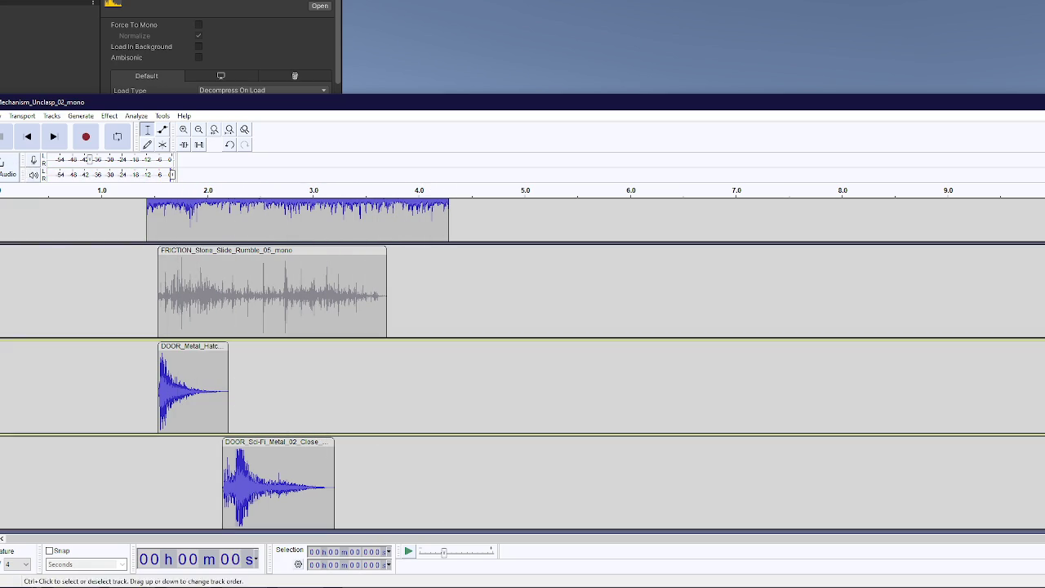
{"action": "left_click", "coordinate": [2, 482]}
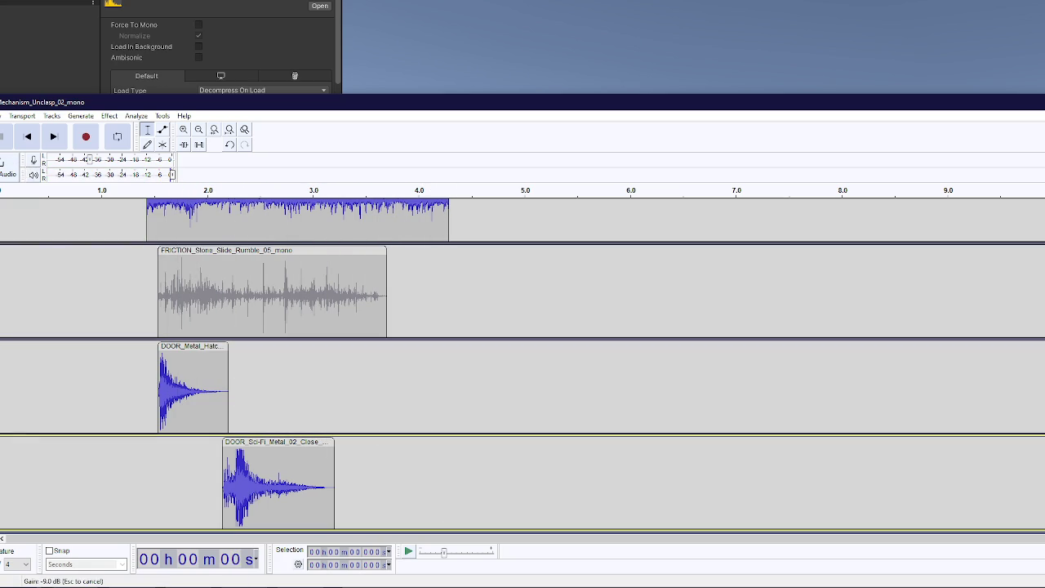
{"action": "left_click", "coordinate": [2, 290]}
{"action": "scroll", "coordinate": [2, 290], "scroll_direction": "up", "scroll_amount": 1}
{"action": "left_click", "coordinate": [2, 302]}
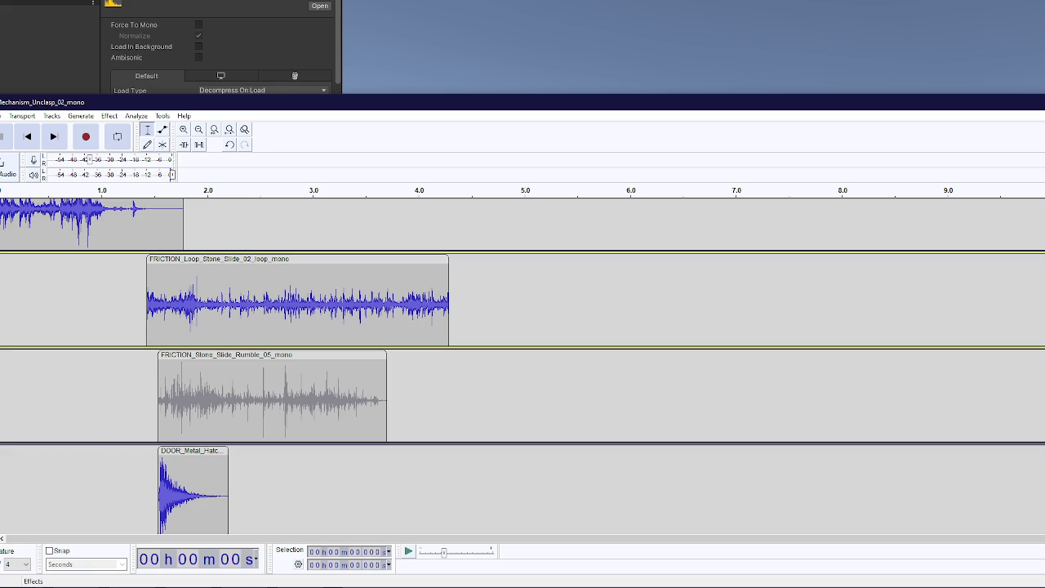
{"action": "left_click", "coordinate": [1, 396]}
{"action": "left_click", "coordinate": [53, 137]}
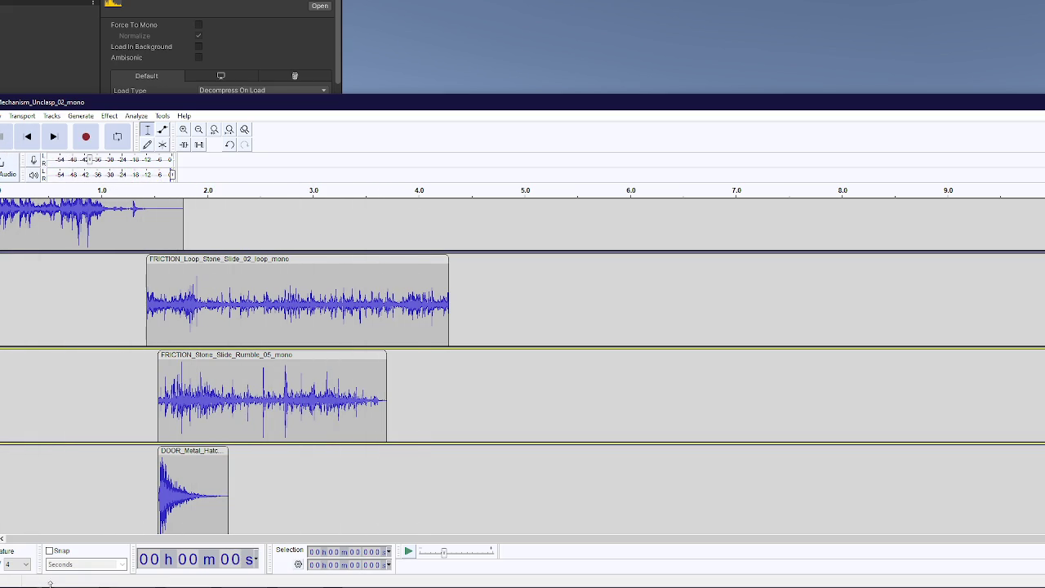
{"action": "key", "text": "alt+Tab"}
{"action": "key", "text": "Down"}
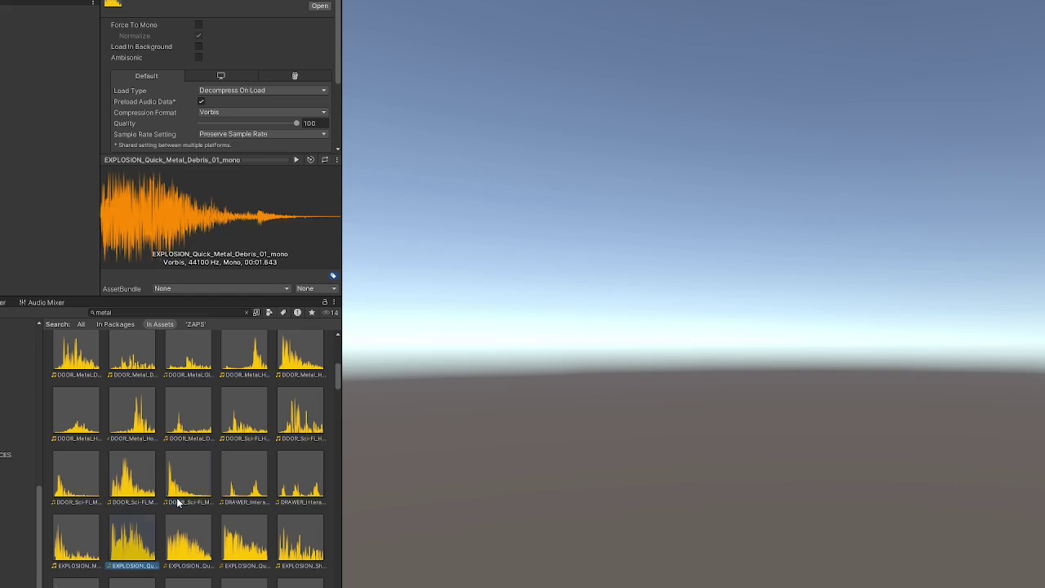
Step: Step through the metal assets and preview the DRAWER_Interact_Metal_02 sound
{"action": "key", "text": "Up"}
{"action": "key", "text": "Right"}
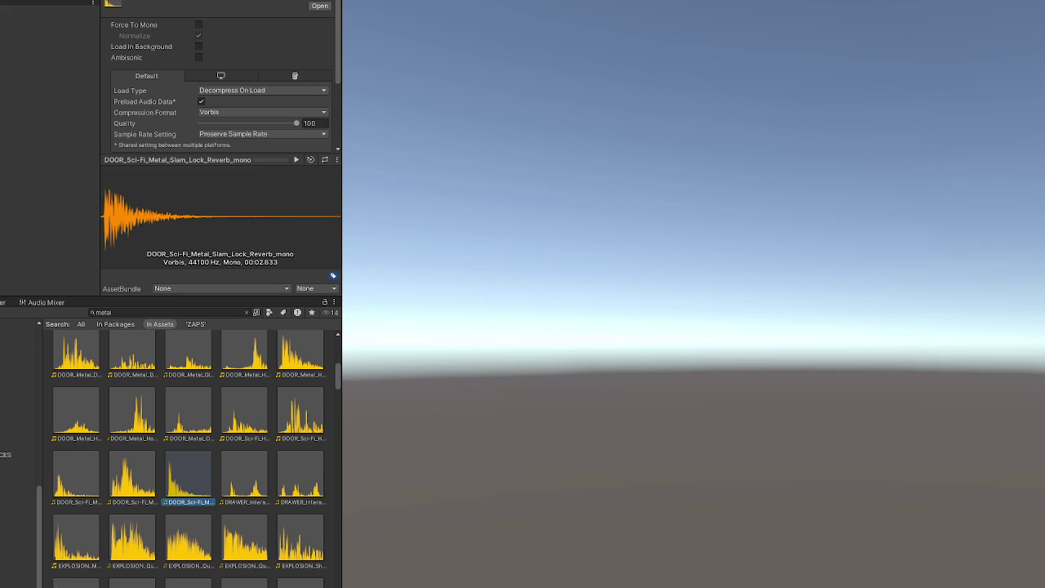
{"action": "left_click", "coordinate": [241, 503]}
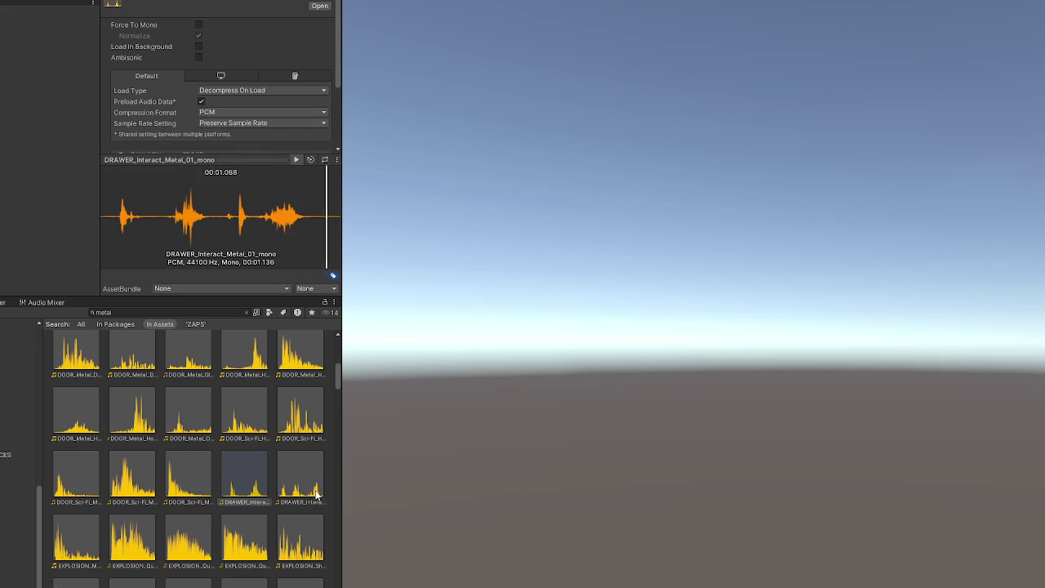
{"action": "left_click", "coordinate": [301, 478]}
{"action": "left_click", "coordinate": [295, 160]}
Step: Audition the EXPLOSION metal debris clips and preview FOLEY_Metal_Fence_Shake_mono
{"action": "left_click", "coordinate": [96, 535]}
{"action": "scroll", "coordinate": [134, 457], "scroll_direction": "down", "scroll_amount": 2}
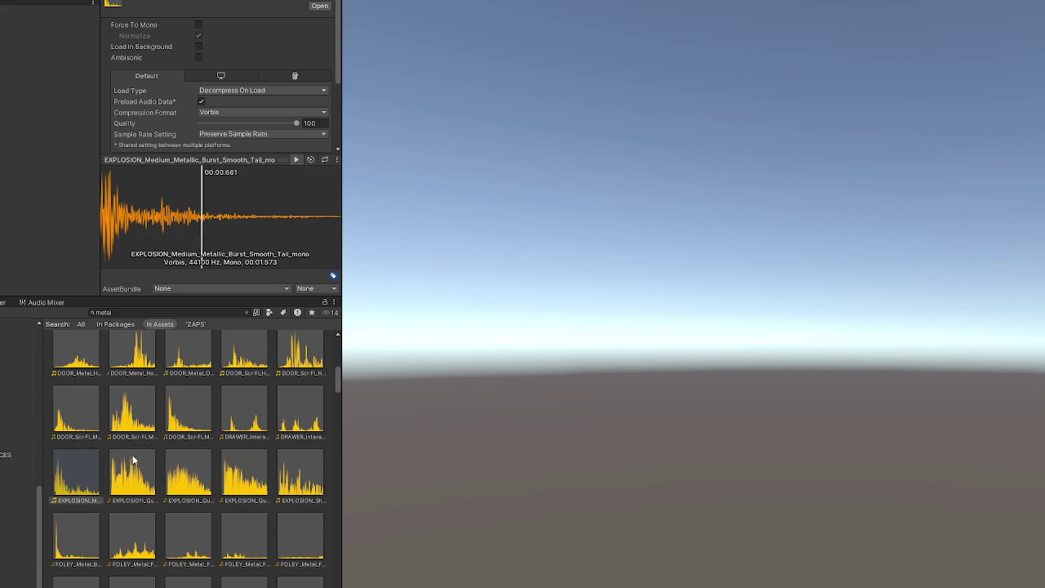
{"action": "left_click", "coordinate": [134, 469]}
{"action": "scroll", "coordinate": [163, 458], "scroll_direction": "down", "scroll_amount": 1}
{"action": "left_click", "coordinate": [189, 408]}
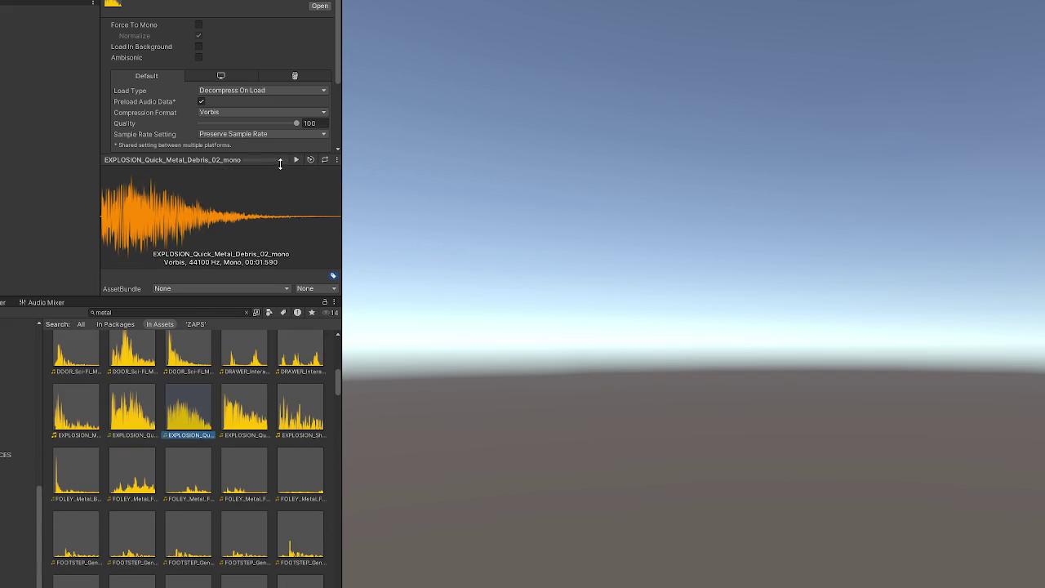
{"action": "scroll", "coordinate": [245, 409], "scroll_direction": "down", "scroll_amount": 1}
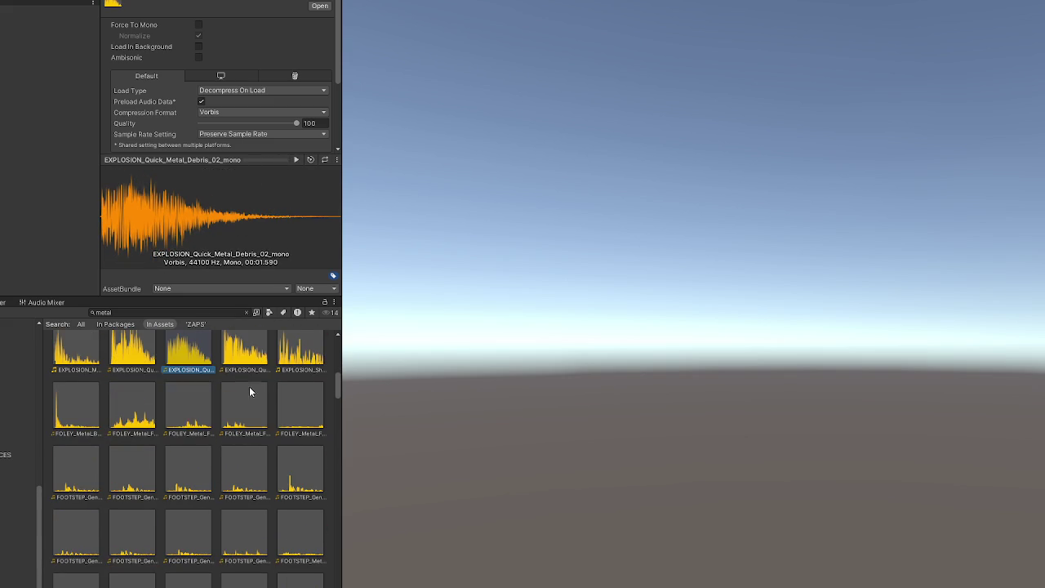
{"action": "left_click", "coordinate": [184, 405]}
{"action": "left_click", "coordinate": [296, 160]}
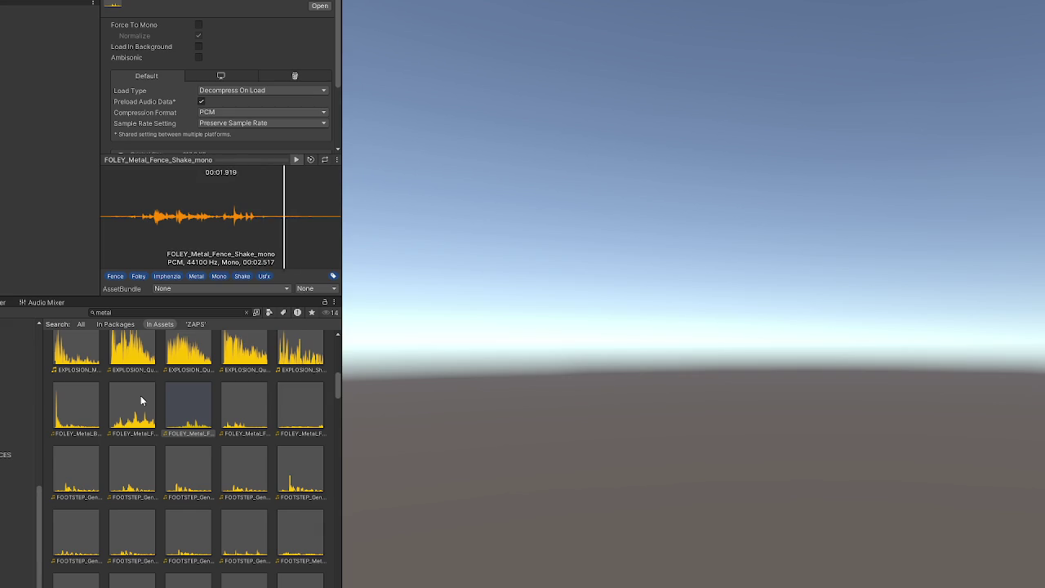
Step: Show the FOLEY_Metal_Fence_Shake_mono file in Explorer
{"action": "right_click", "coordinate": [174, 400]}
{"action": "left_click", "coordinate": [303, 105]}
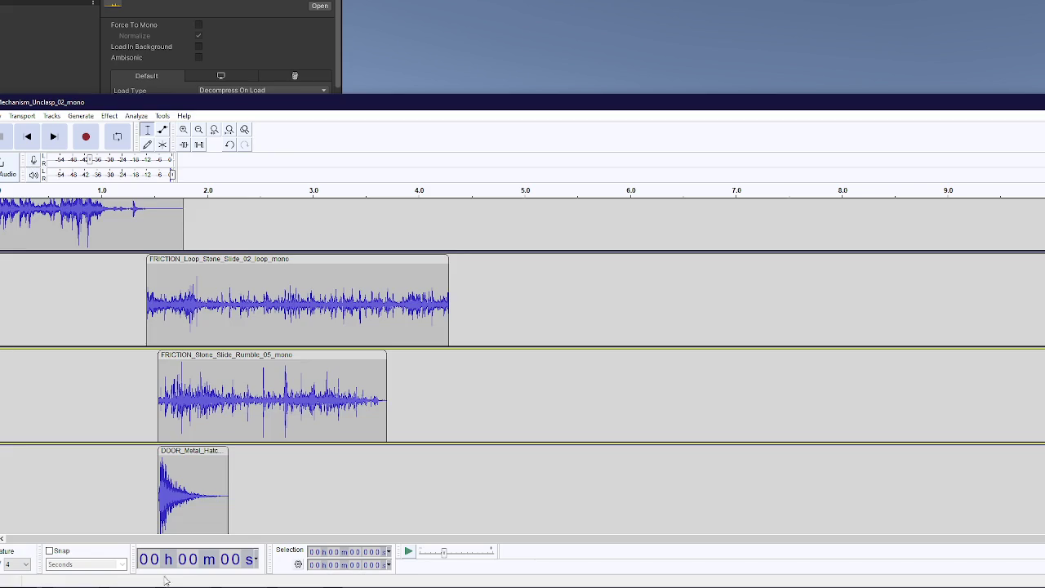
{"action": "scroll", "coordinate": [136, 425], "scroll_direction": "down", "scroll_amount": 2}
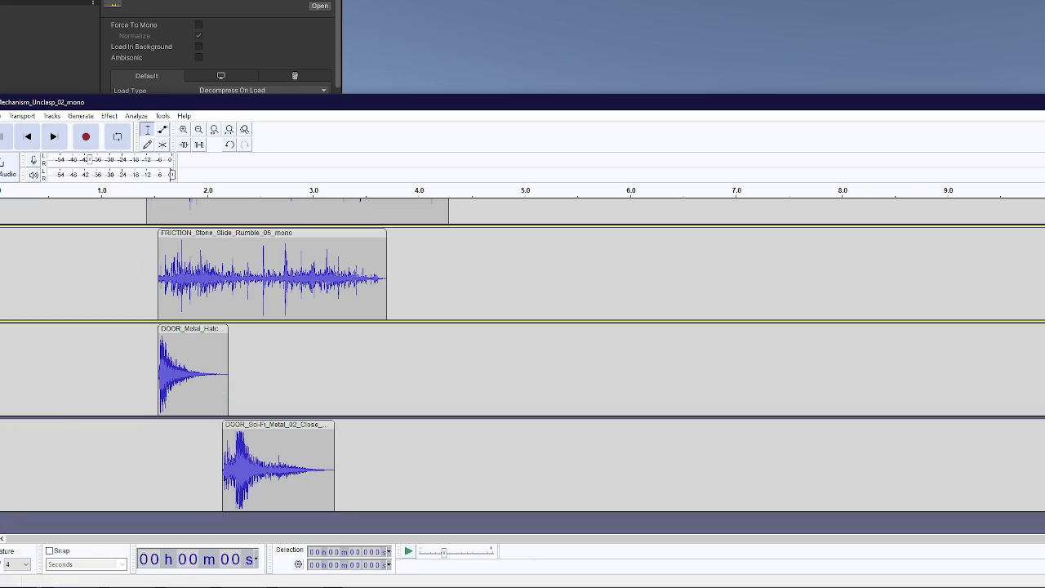
Step: Drag the FOLEY_Metal_Fence_Shake_mono clip right so it starts around 1.4 s
{"action": "scroll", "coordinate": [54, 518], "scroll_direction": "down", "scroll_amount": 1}
{"action": "scroll", "coordinate": [54, 517], "scroll_direction": "up", "scroll_amount": 1}
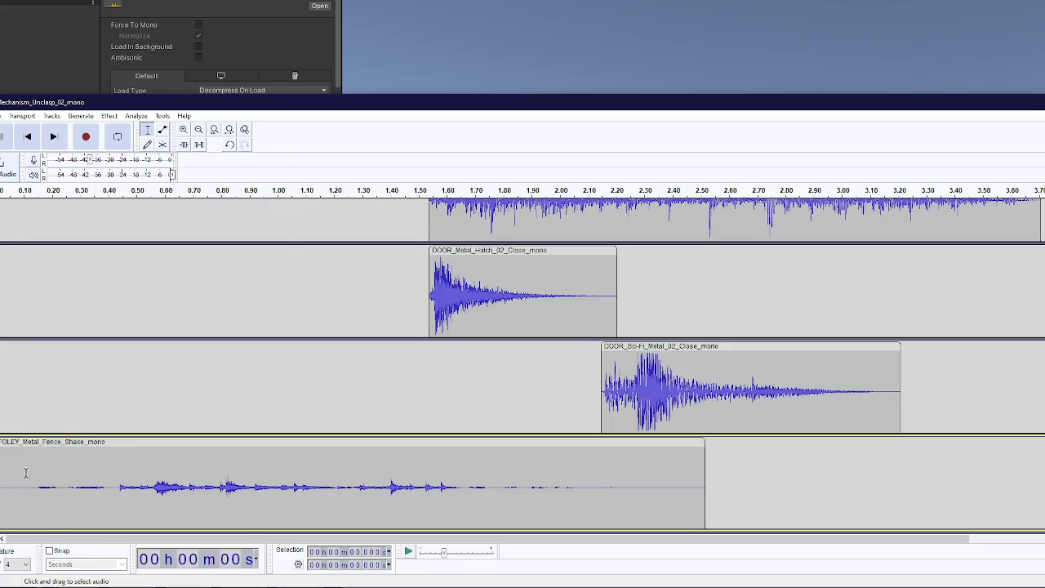
{"action": "mouse_move", "coordinate": [77, 442]}
{"action": "left_mouse_down"}
{"action": "mouse_move", "coordinate": [479, 444]}
{"action": "mouse_move", "coordinate": [464, 444]}
{"action": "left_mouse_up"}
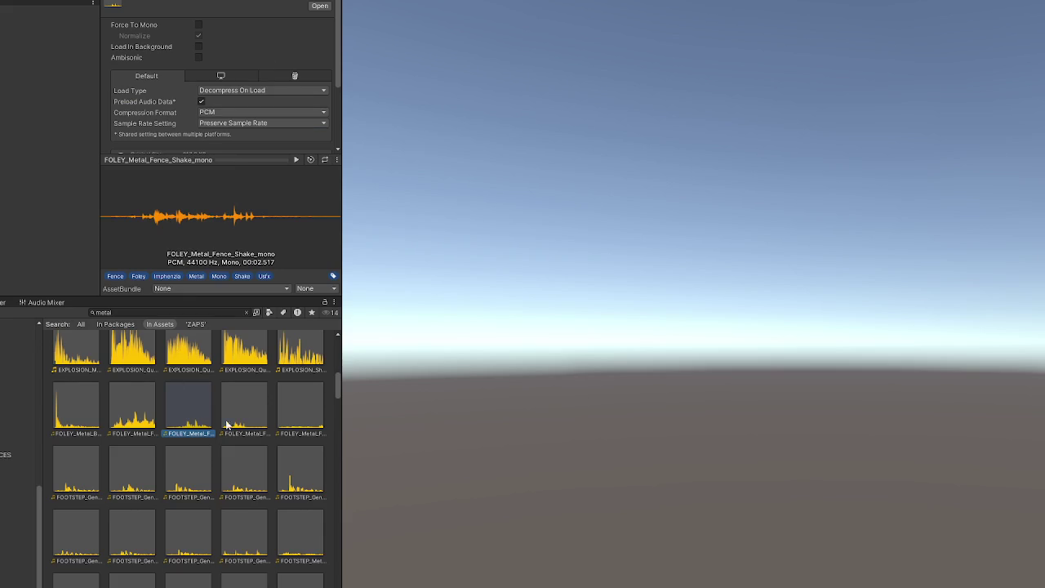
Step: Preview the fence shake, the very subtle fence shake, and the first metal footstep sound
{"action": "left_click", "coordinate": [297, 159]}
{"action": "left_click", "coordinate": [317, 403]}
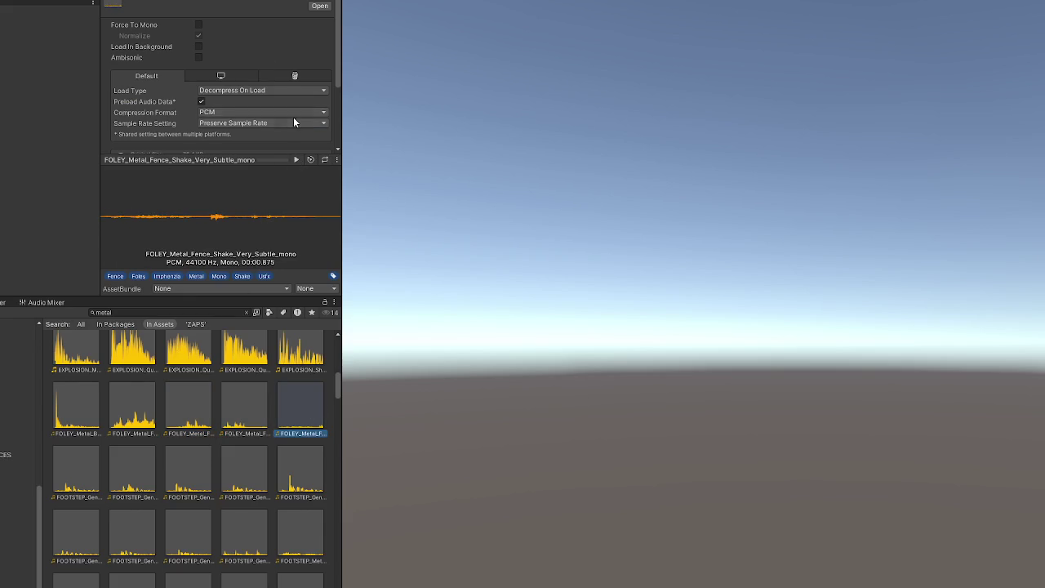
{"action": "left_click", "coordinate": [296, 159]}
{"action": "left_click", "coordinate": [74, 482]}
{"action": "left_click", "coordinate": [297, 160]}
Step: Click through FRICTION_Metal_Bars_01 to 05 and preview the metal bars sound
{"action": "scroll", "coordinate": [182, 455], "scroll_direction": "down", "scroll_amount": 5}
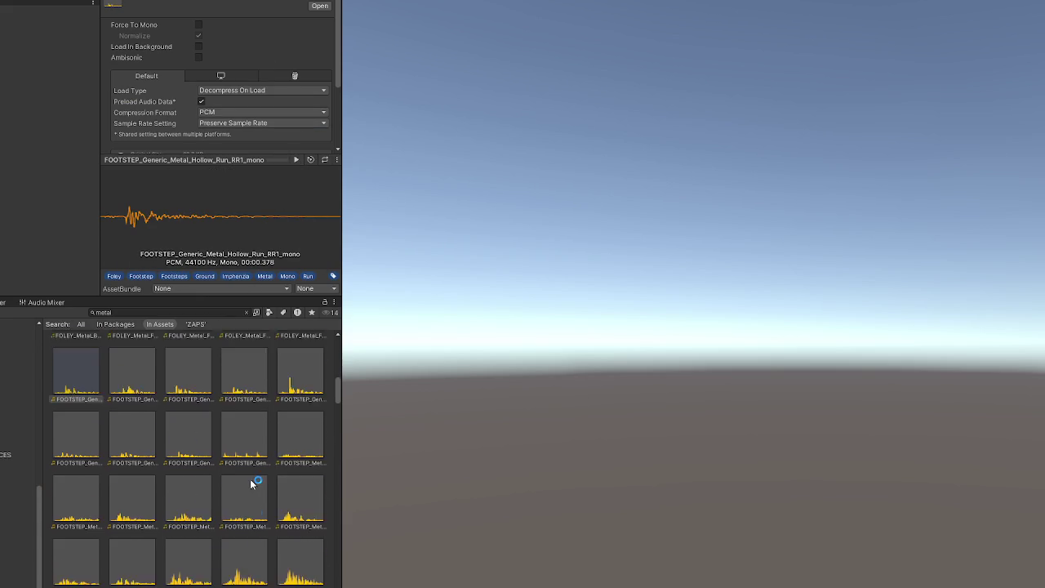
{"action": "scroll", "coordinate": [256, 467], "scroll_direction": "down", "scroll_amount": 1}
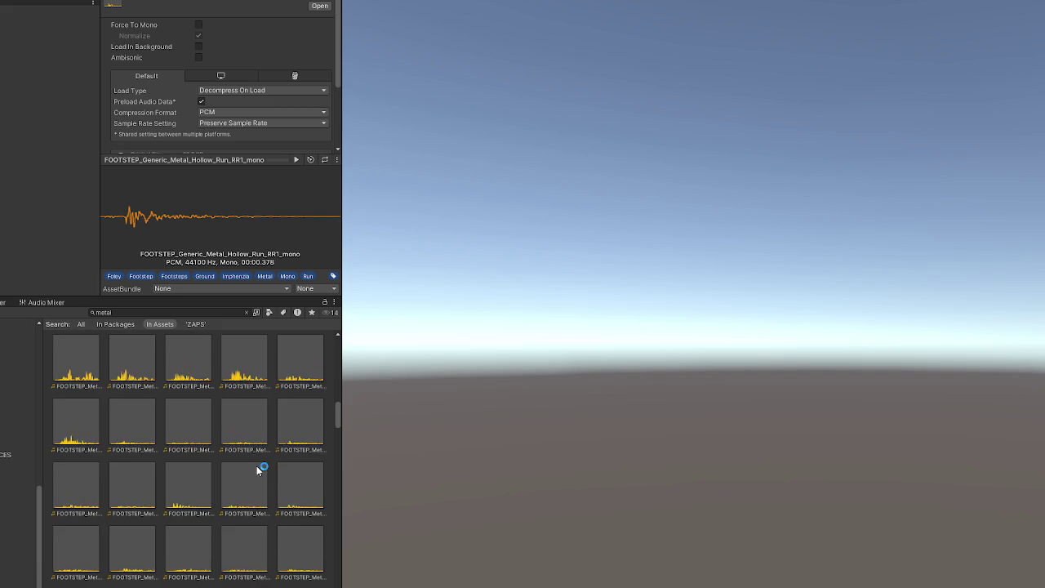
{"action": "scroll", "coordinate": [254, 465], "scroll_direction": "down", "scroll_amount": 2}
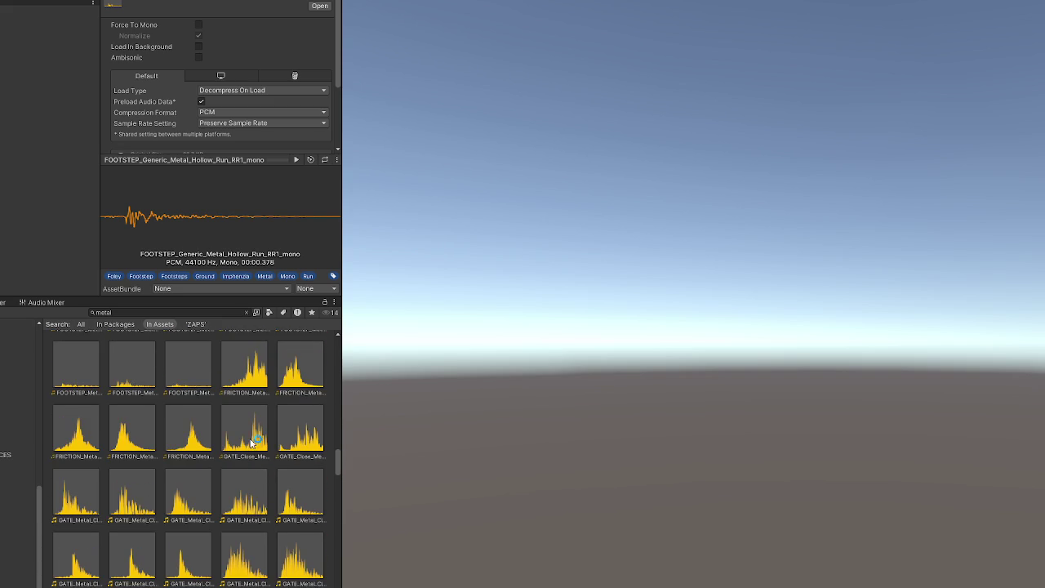
{"action": "left_click", "coordinate": [254, 366]}
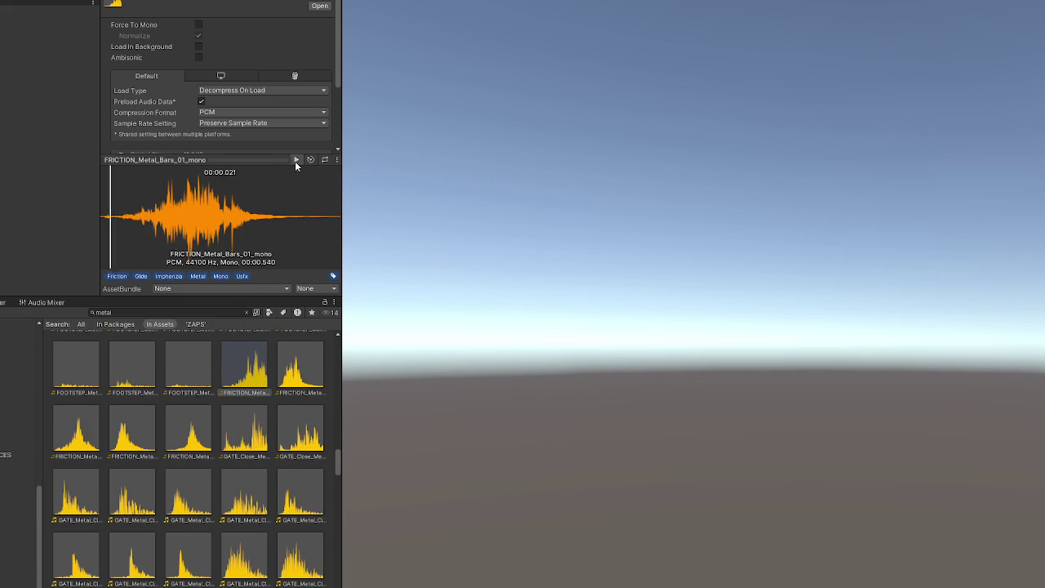
{"action": "left_click", "coordinate": [286, 352]}
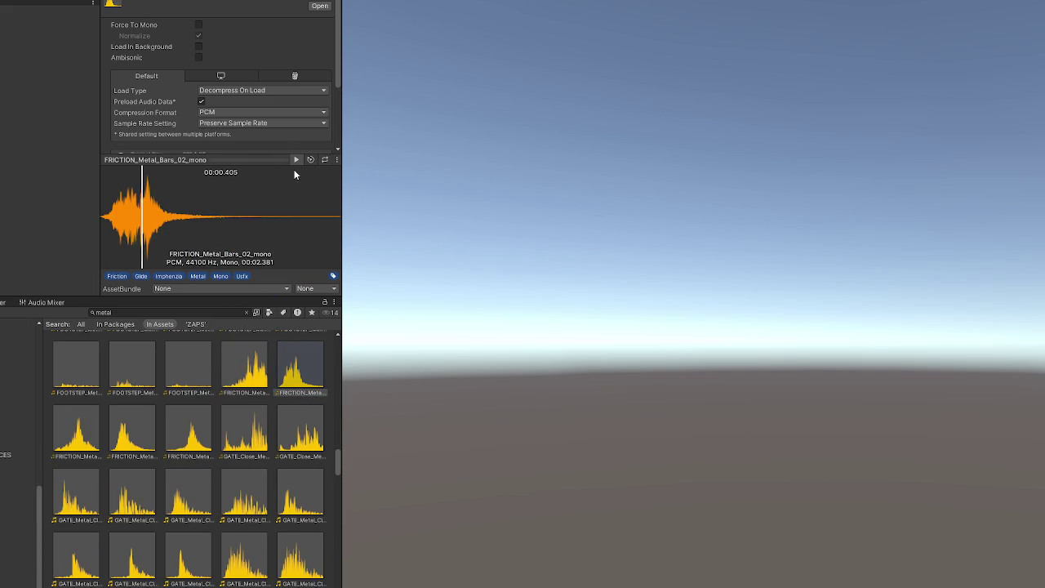
{"action": "left_click", "coordinate": [76, 429]}
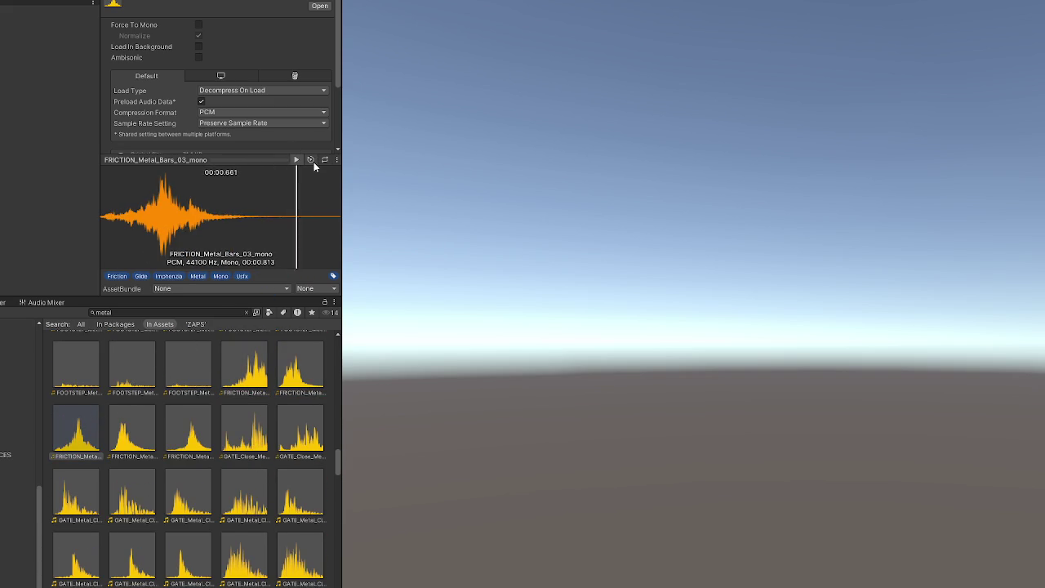
{"action": "left_click", "coordinate": [129, 438]}
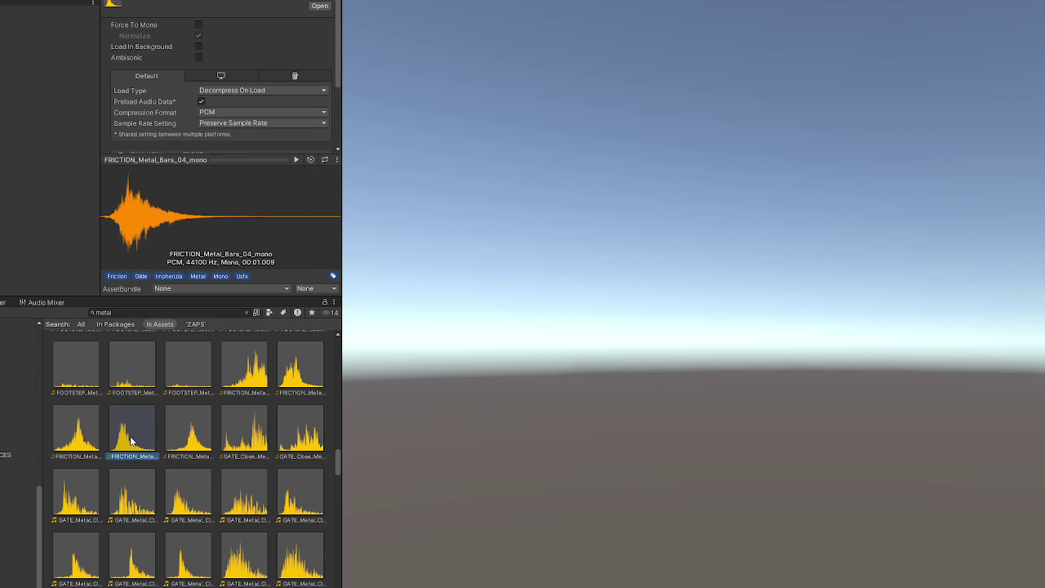
{"action": "left_click", "coordinate": [187, 429]}
{"action": "left_click", "coordinate": [296, 159]}
Step: Audition GATE_Close_Metal_Large_mono and GATE_Close_Metal_Small_mono
{"action": "left_click", "coordinate": [232, 423]}
{"action": "left_click", "coordinate": [297, 160]}
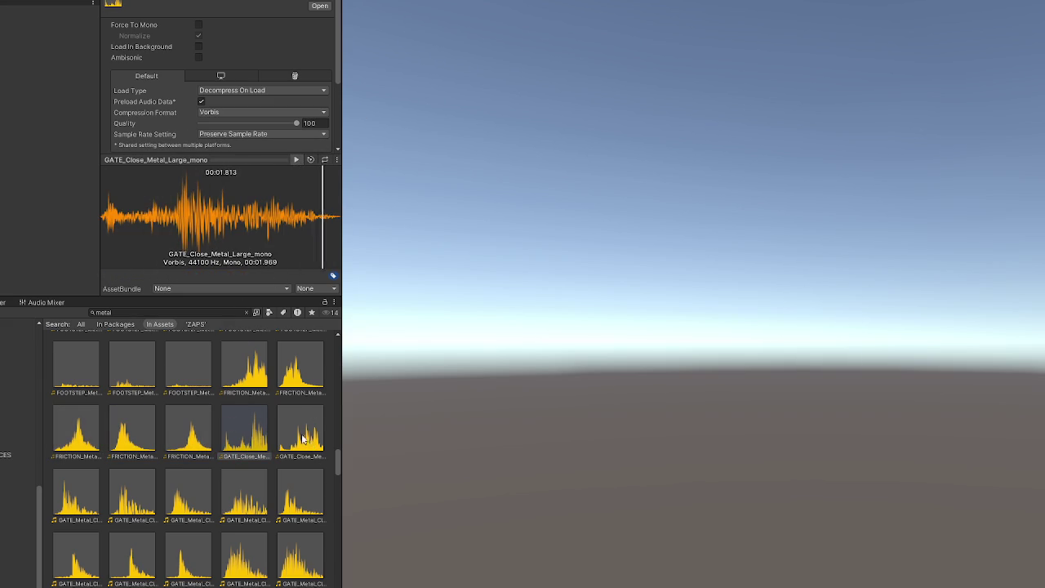
{"action": "left_click", "coordinate": [309, 443]}
{"action": "left_click", "coordinate": [298, 159]}
{"action": "scroll", "coordinate": [187, 427], "scroll_direction": "down", "scroll_amount": 3}
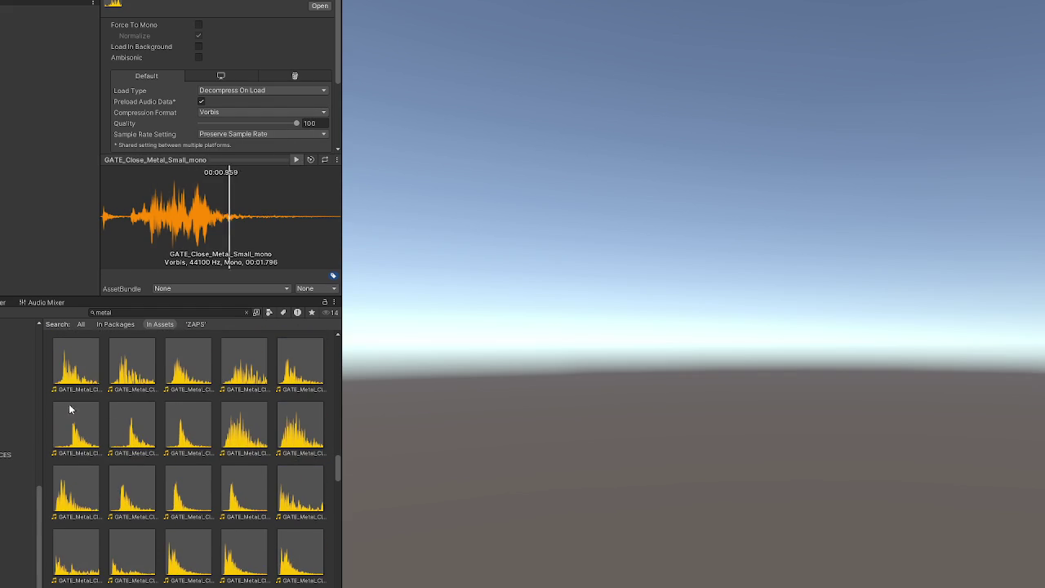
Step: Audition the GATE_Metal_Close_01 and 02 variants, including Dark and Mid versions
{"action": "left_click", "coordinate": [103, 362]}
{"action": "key", "text": "Right"}
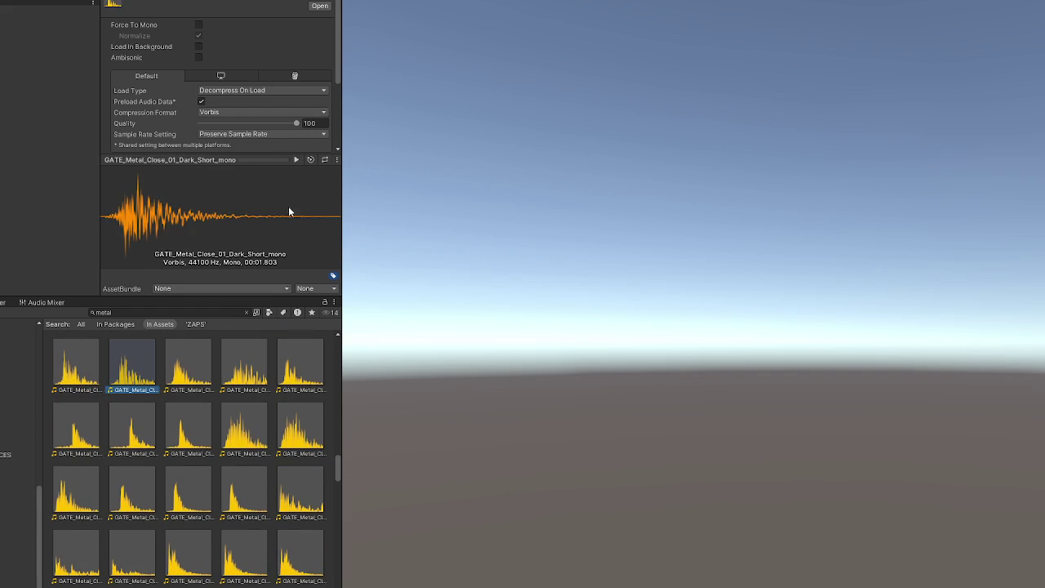
{"action": "left_click", "coordinate": [296, 160]}
{"action": "key", "text": "Right"}
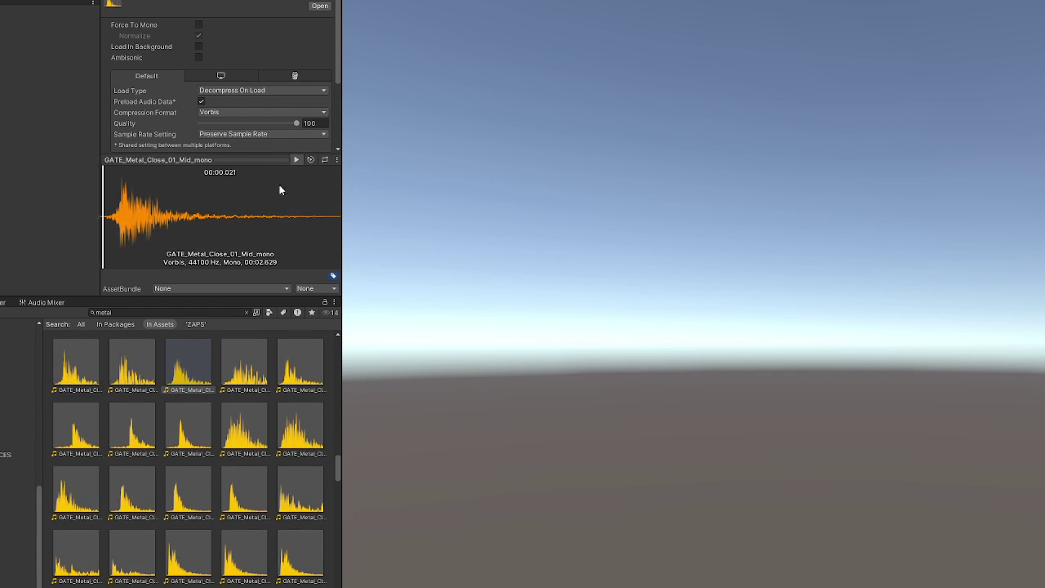
{"action": "left_click", "coordinate": [295, 161]}
{"action": "left_click", "coordinate": [243, 343]}
{"action": "left_click", "coordinate": [292, 161]}
{"action": "key", "text": "Right"}
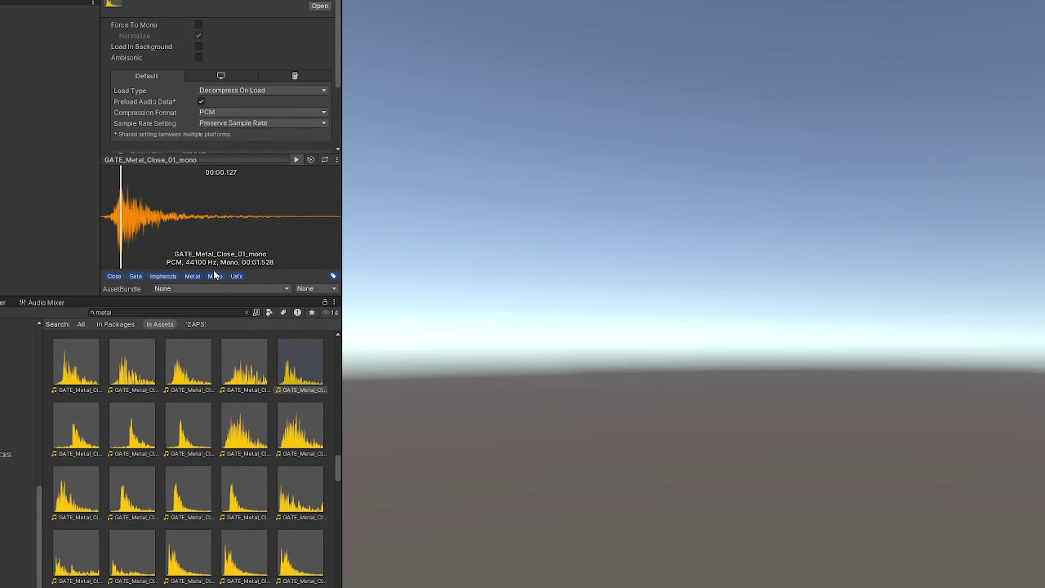
{"action": "left_click", "coordinate": [94, 412]}
{"action": "left_click", "coordinate": [296, 161]}
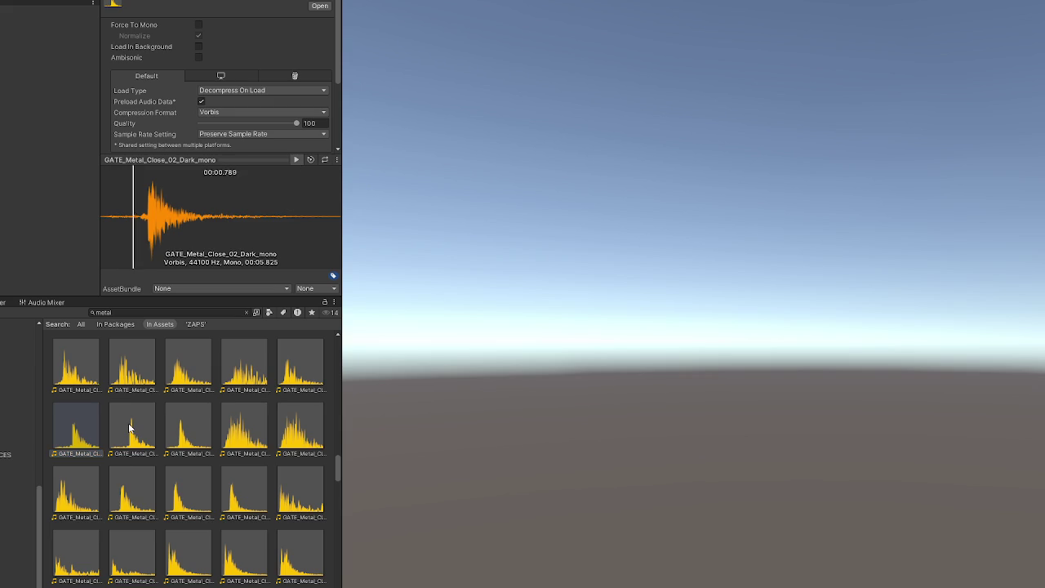
{"action": "left_click", "coordinate": [130, 428]}
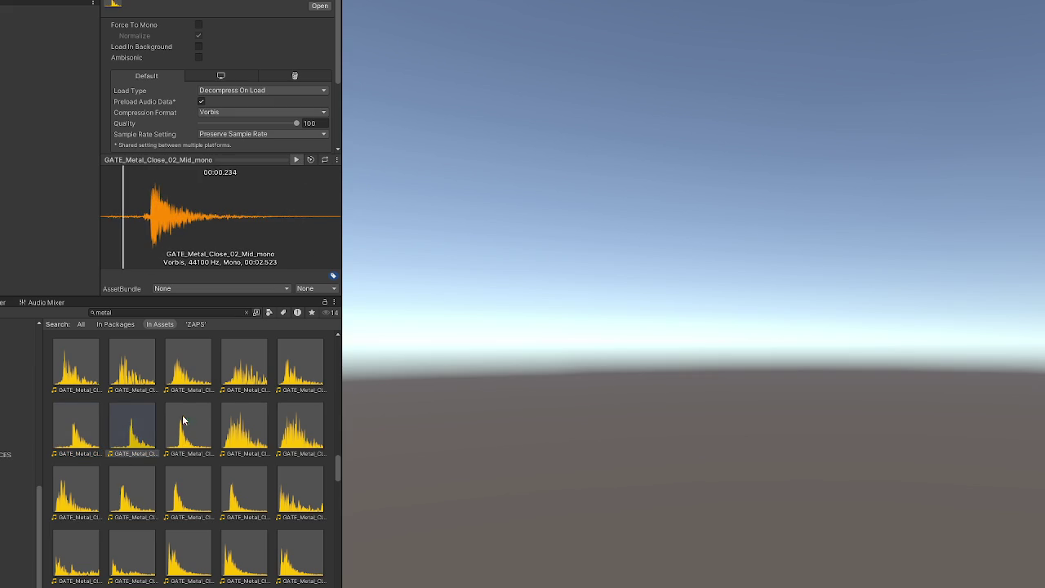
{"action": "left_click", "coordinate": [182, 424]}
{"action": "left_click", "coordinate": [296, 160]}
Step: Audition the GATE_Metal_Close_03 and 04 variants, including GATE_Metal_Close_04_Mid_mono
{"action": "left_click", "coordinate": [246, 427]}
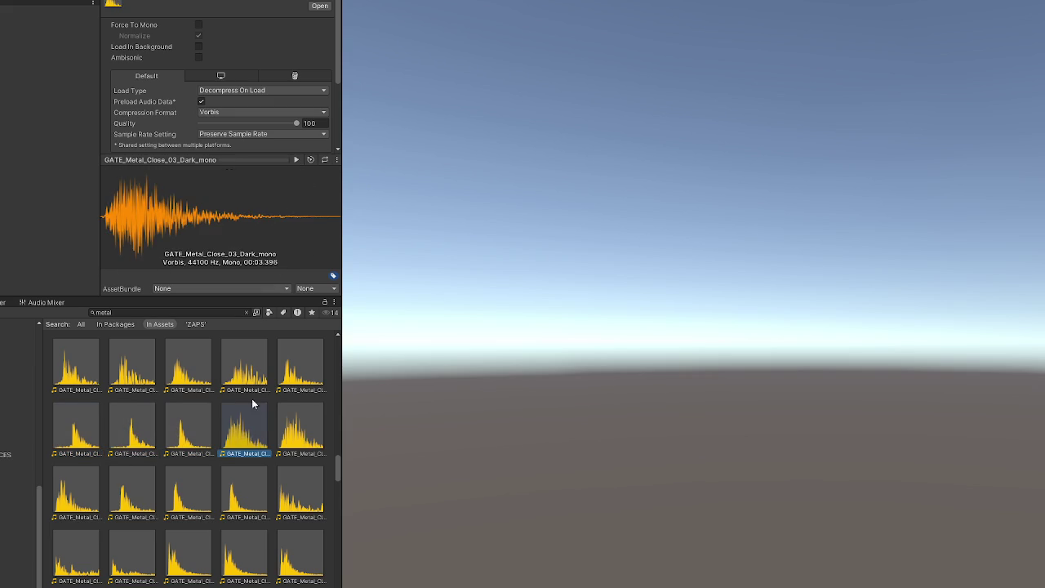
{"action": "left_click", "coordinate": [296, 160]}
{"action": "key", "text": "Right"}
{"action": "left_click", "coordinate": [296, 160]}
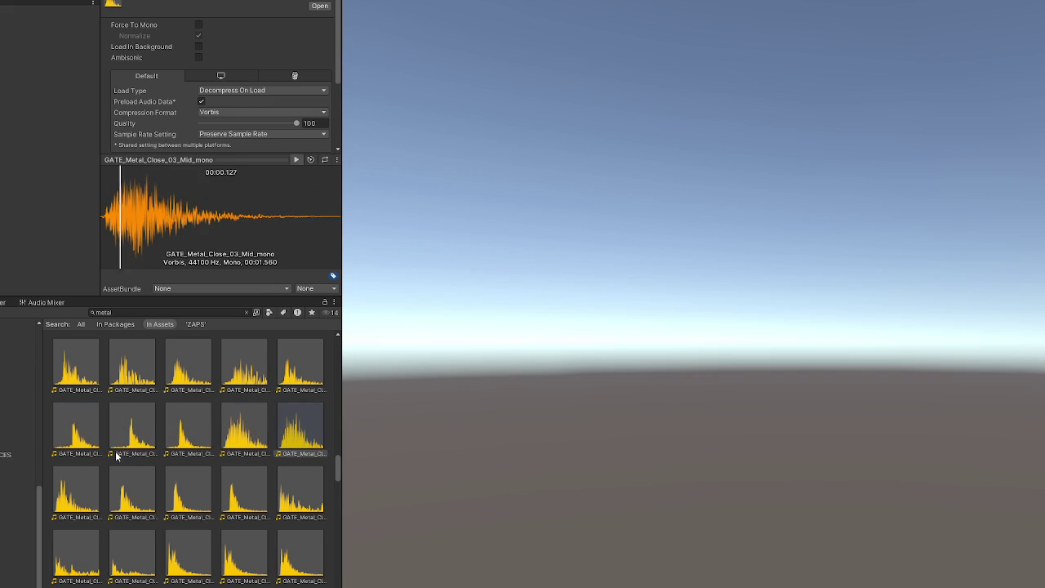
{"action": "key", "text": "Right"}
{"action": "left_click", "coordinate": [139, 500]}
{"action": "left_click", "coordinate": [296, 160]}
{"action": "left_click", "coordinate": [181, 493]}
{"action": "key", "text": "Up"}
{"action": "scroll", "coordinate": [294, 369], "scroll_direction": "down", "scroll_amount": 1}
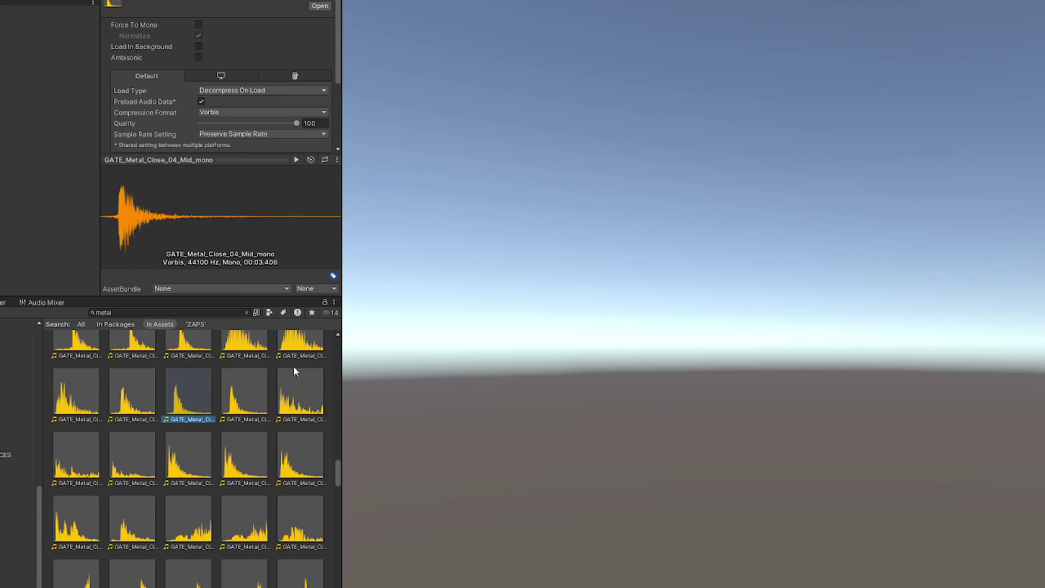
Step: Preview GATE_Metal_Close_05_mono and 05_Mid_mono, then bring up the clip's context menu
{"action": "left_click", "coordinate": [135, 458]}
{"action": "left_click", "coordinate": [296, 160]}
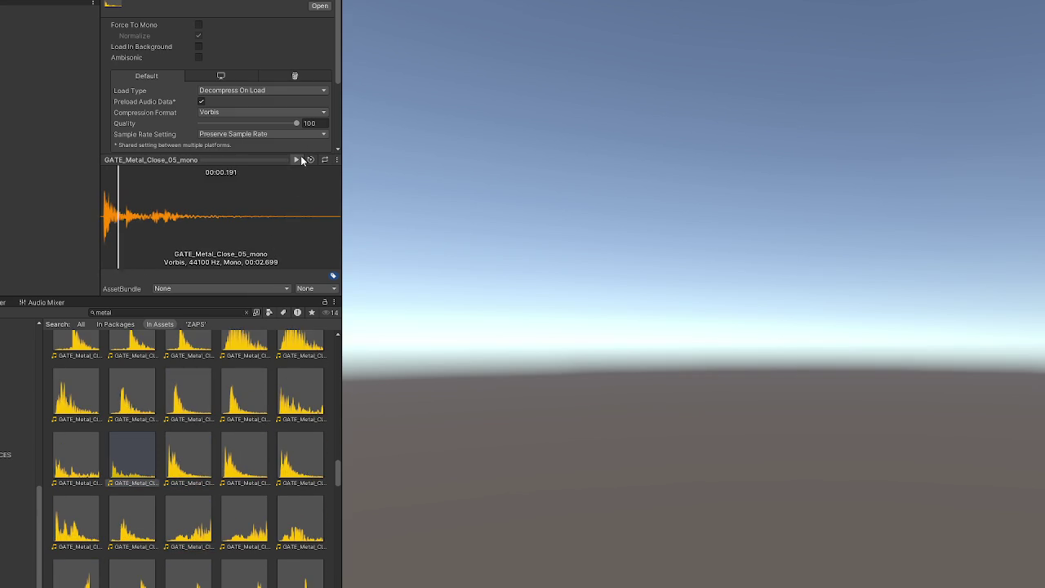
{"action": "left_click", "coordinate": [75, 442]}
{"action": "scroll", "coordinate": [75, 441], "scroll_direction": "down", "scroll_amount": 1}
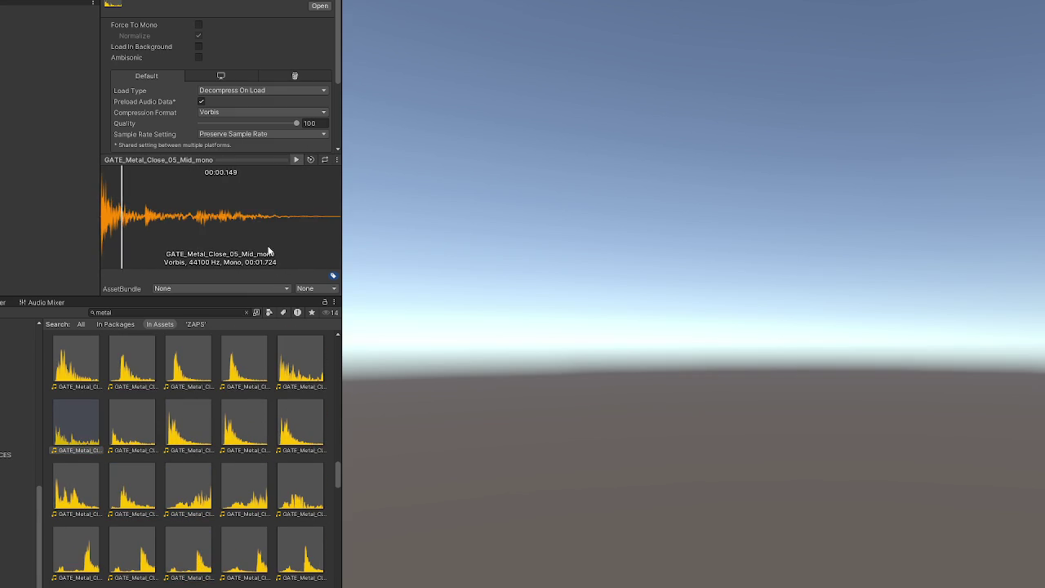
{"action": "right_click", "coordinate": [132, 425]}
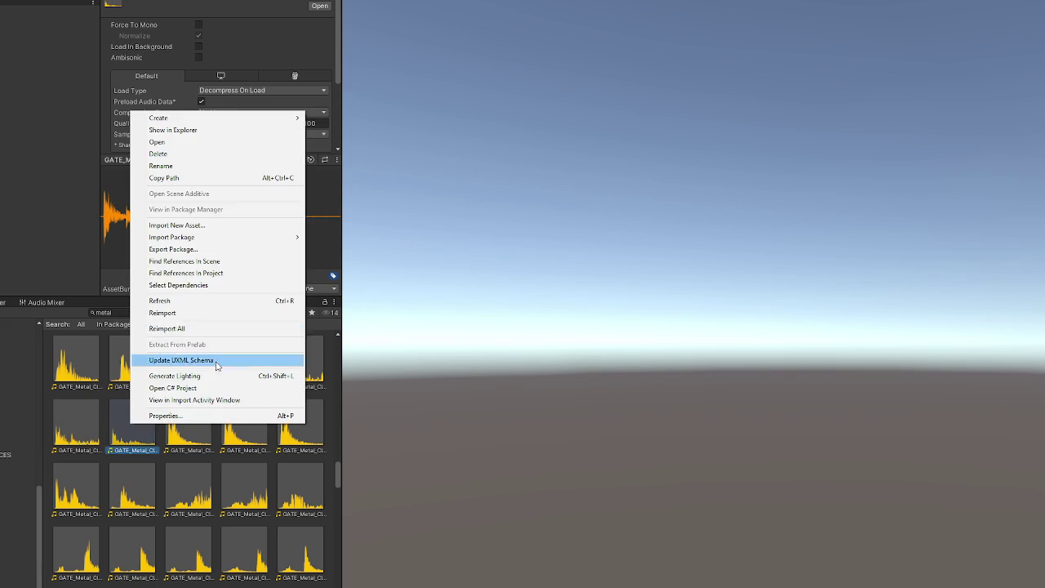
Step: Import GATE_Metal_Close_05_mono into Audacity, slide it to about 2.5 s, and play the mix
{"action": "left_click", "coordinate": [240, 134]}
{"action": "key", "text": "alt+Tab"}
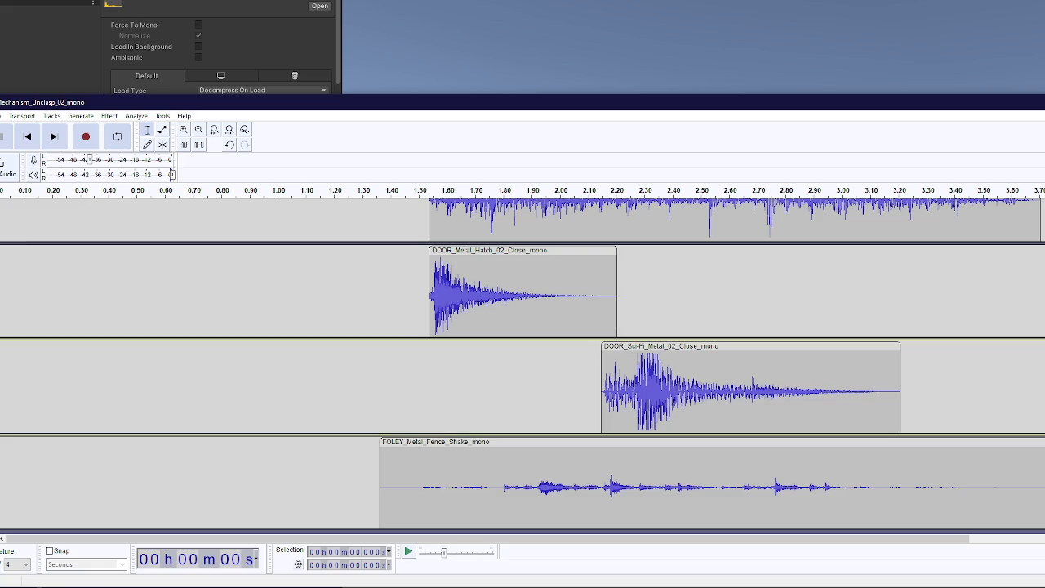
{"action": "left_click_drag", "start_coordinate": [630, 494], "coordinate": [331, 513]}
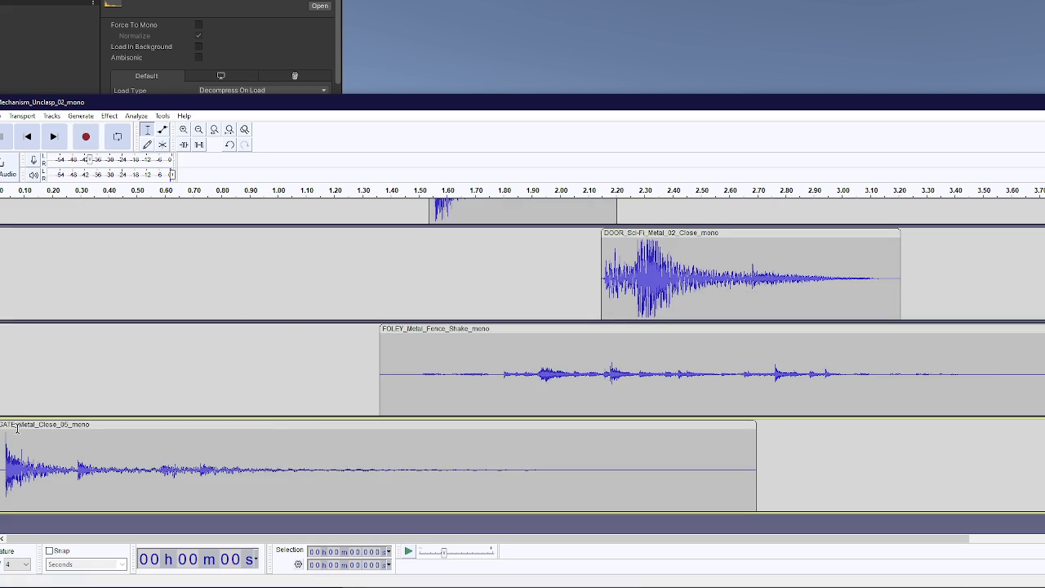
{"action": "left_click_drag", "start_coordinate": [31, 433], "coordinate": [773, 436]}
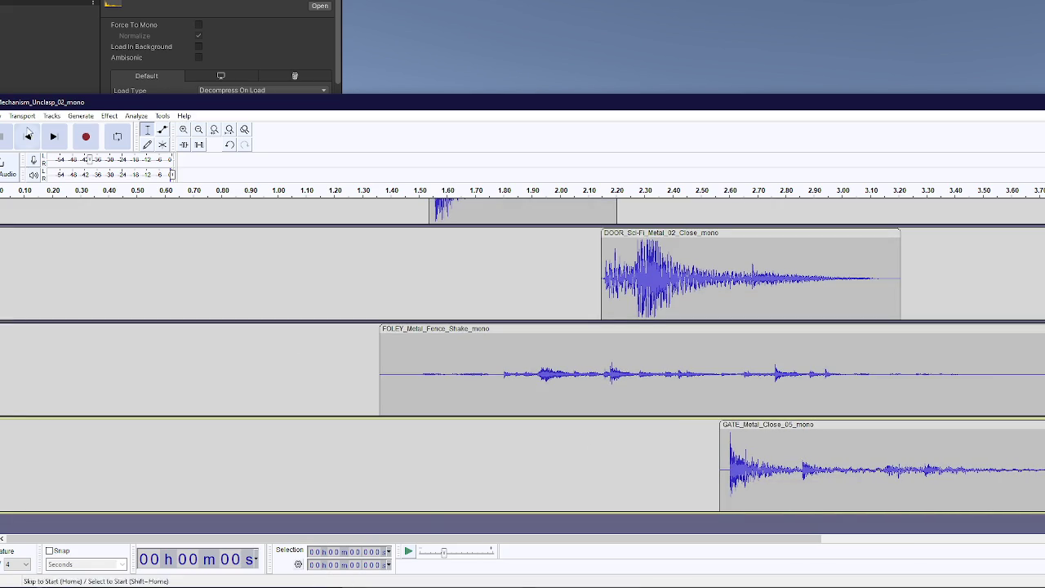
{"action": "key", "text": "space"}
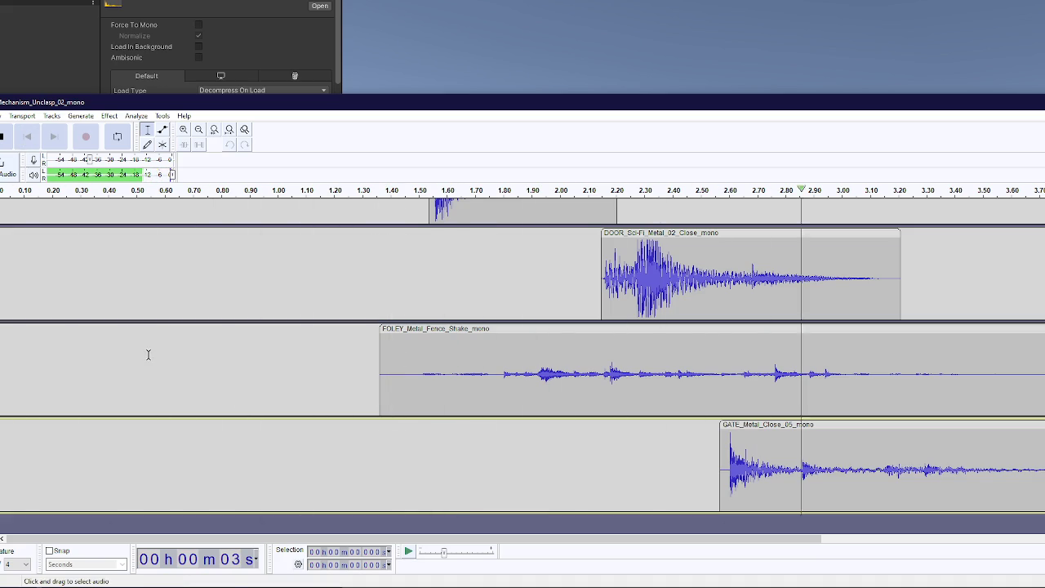
Step: Drag a clip back left and select the whole FRICTION_Loop clip
{"action": "scroll", "coordinate": [149, 355], "scroll_direction": "up", "scroll_amount": 5}
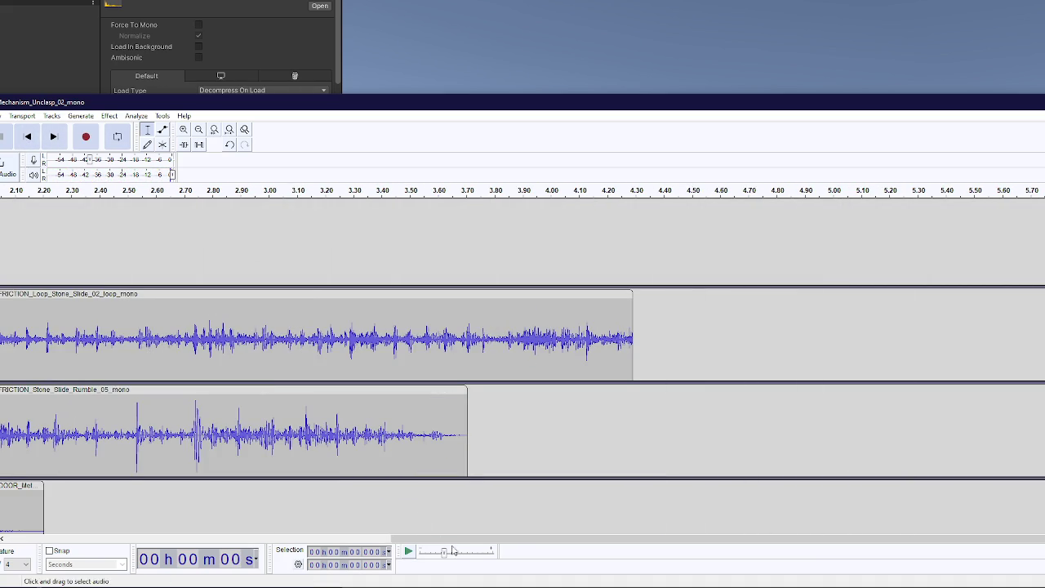
{"action": "left_click_drag", "start_coordinate": [457, 540], "coordinate": [72, 540]}
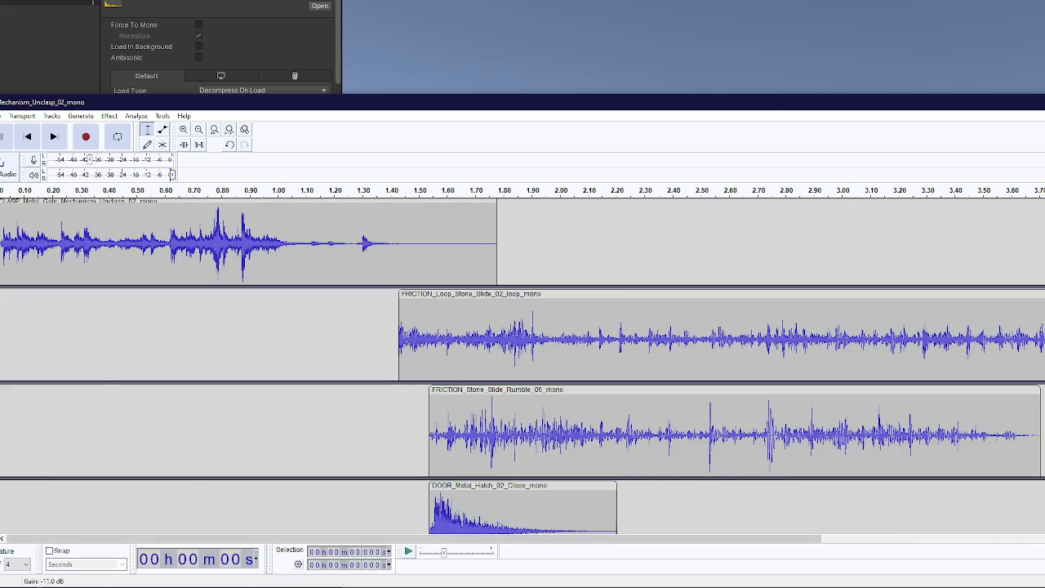
{"action": "double_click", "coordinate": [513, 307]}
Step: Raise the FRICTION_Loop clip's pitch by 5 semitones with Change Pitch
{"action": "left_click", "coordinate": [107, 116]}
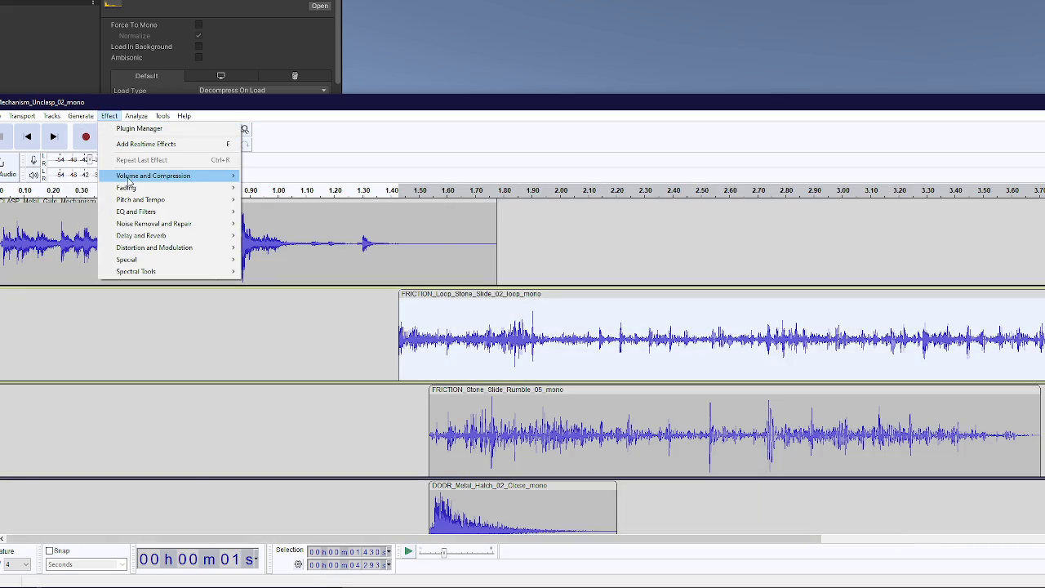
{"action": "mouse_move", "coordinate": [134, 200]}
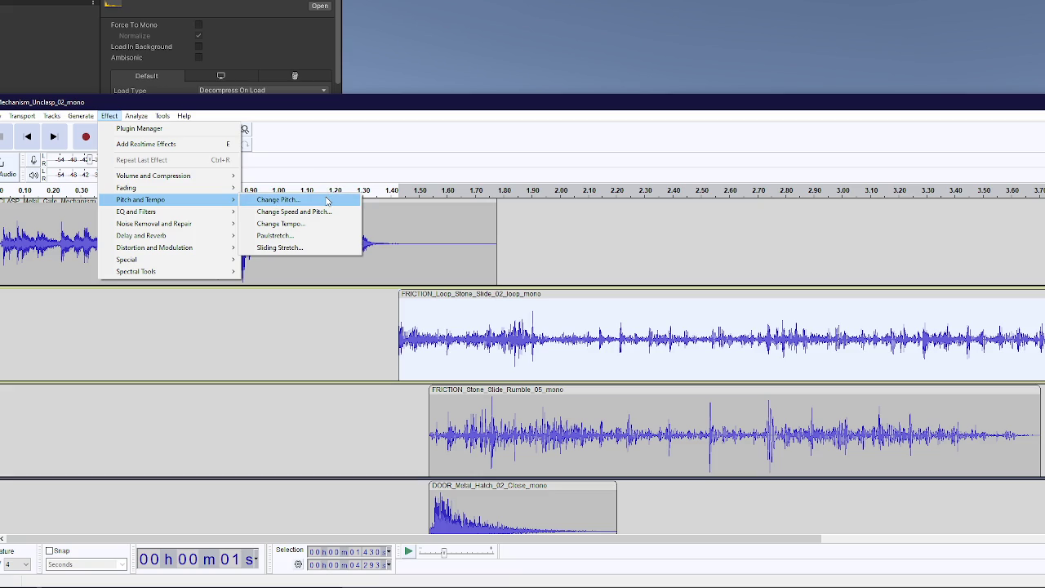
{"action": "left_click", "coordinate": [327, 200]}
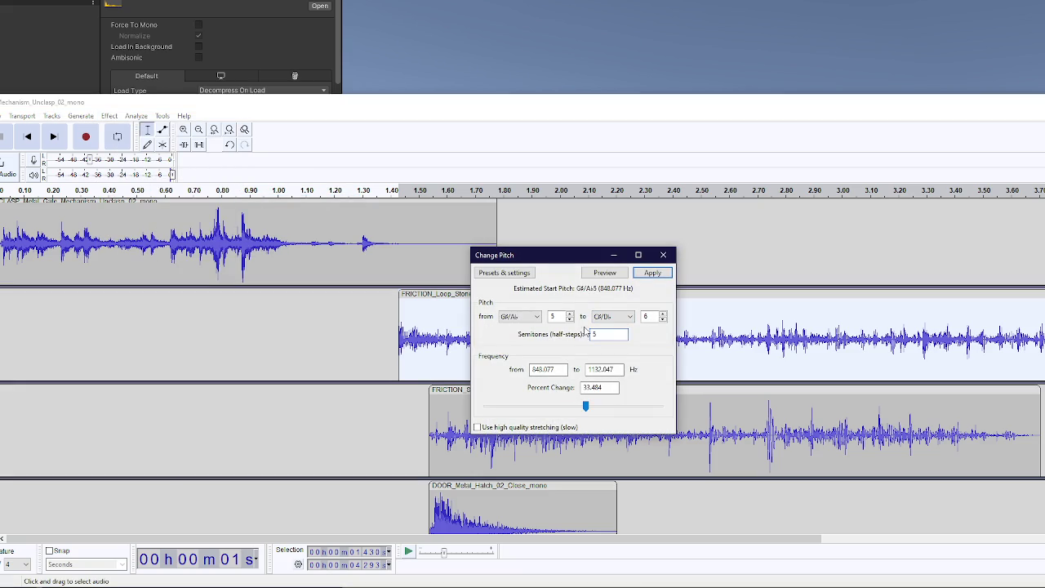
{"action": "left_click", "coordinate": [653, 273]}
Step: Listen to the pitch-shifted mix from the start, then stop playback
{"action": "left_click", "coordinate": [53, 136]}
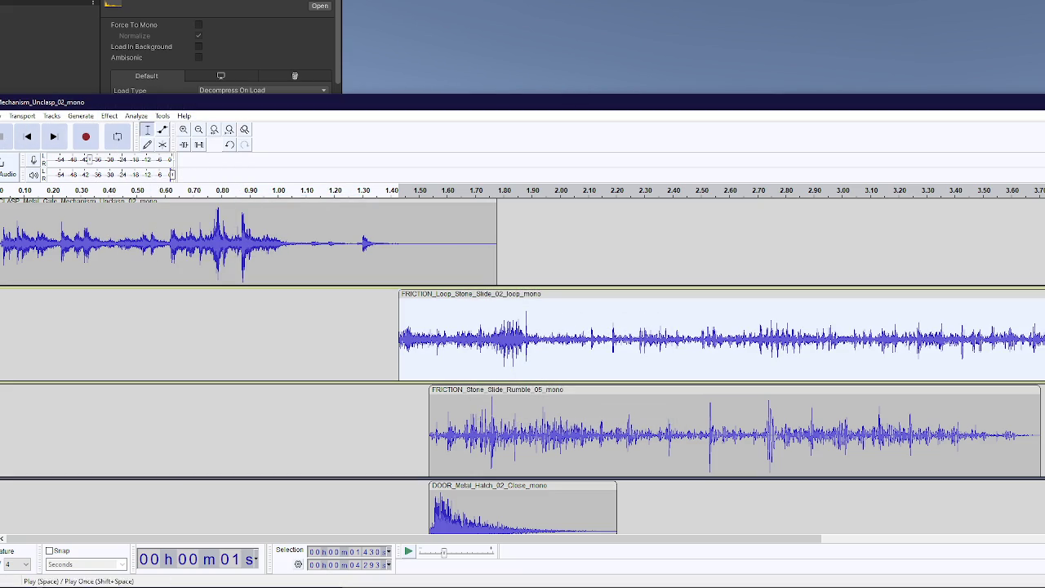
{"action": "left_click", "coordinate": [2, 137]}
{"action": "left_click", "coordinate": [11, 143]}
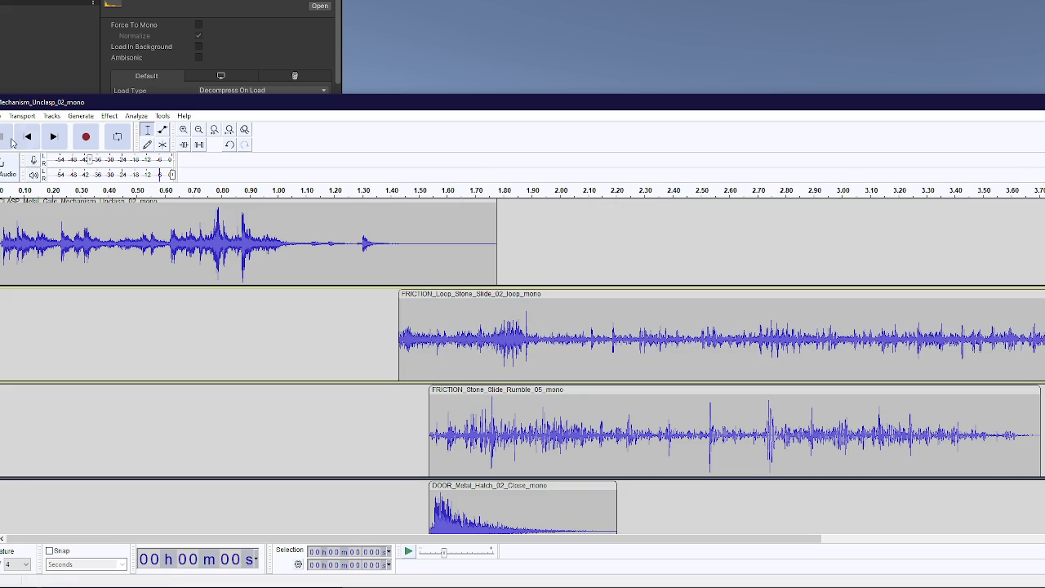
{"action": "key", "text": "space"}
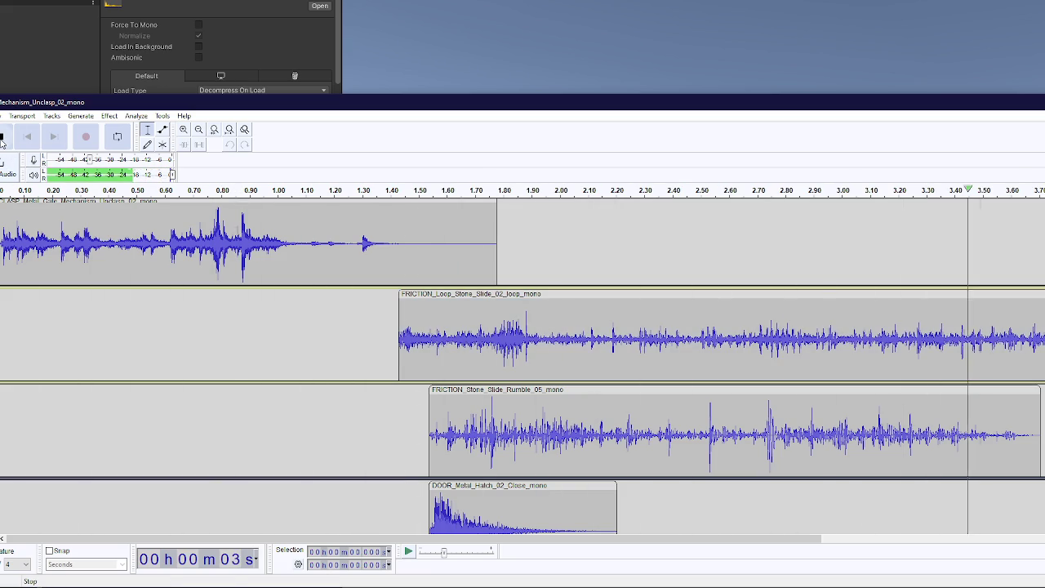
{"action": "left_click", "coordinate": [2, 143]}
{"action": "scroll", "coordinate": [523, 327], "scroll_direction": "down", "scroll_amount": 1}
Step: Shift the friction clips earlier and fade out the start of the FRICTION_Loop clip
{"action": "left_click_drag", "start_coordinate": [490, 259], "coordinate": [407, 259]}
{"action": "left_click_drag", "start_coordinate": [331, 321], "coordinate": [253, 322]}
{"action": "left_click", "coordinate": [109, 115]}
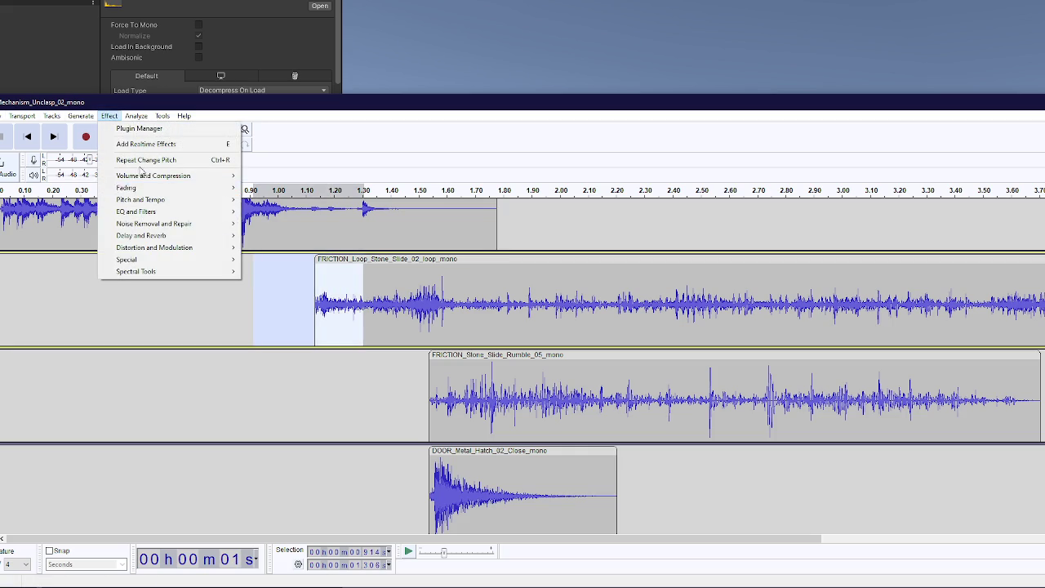
{"action": "mouse_move", "coordinate": [223, 191]}
{"action": "left_click", "coordinate": [269, 235]}
{"action": "left_click", "coordinate": [290, 392]}
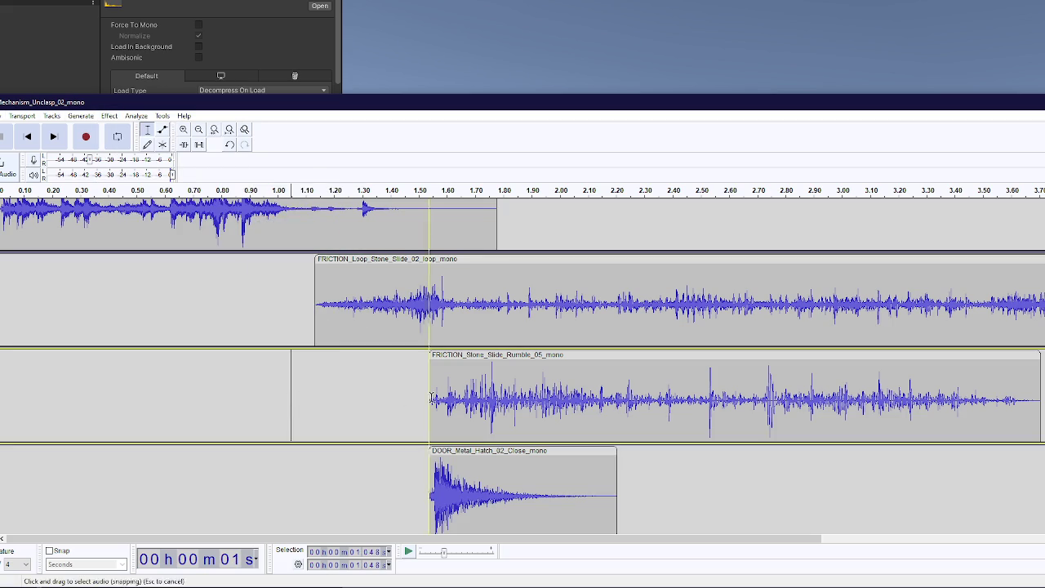
Step: Move FRICTION_Stone_Slide_Rumble_05, DOOR_Sci-Fi_Metal_02_Close_mono and FOLEY_Metal_Fence_Shake clips earlier
{"action": "mouse_move", "coordinate": [473, 353]}
{"action": "left_mouse_down"}
{"action": "mouse_move", "coordinate": [440, 360]}
{"action": "mouse_move", "coordinate": [454, 359]}
{"action": "left_mouse_up"}
{"action": "scroll", "coordinate": [453, 359], "scroll_direction": "down", "scroll_amount": 4}
{"action": "left_click_drag", "start_coordinate": [511, 277], "coordinate": [363, 278]}
{"action": "left_click_drag", "start_coordinate": [646, 392], "coordinate": [562, 392]}
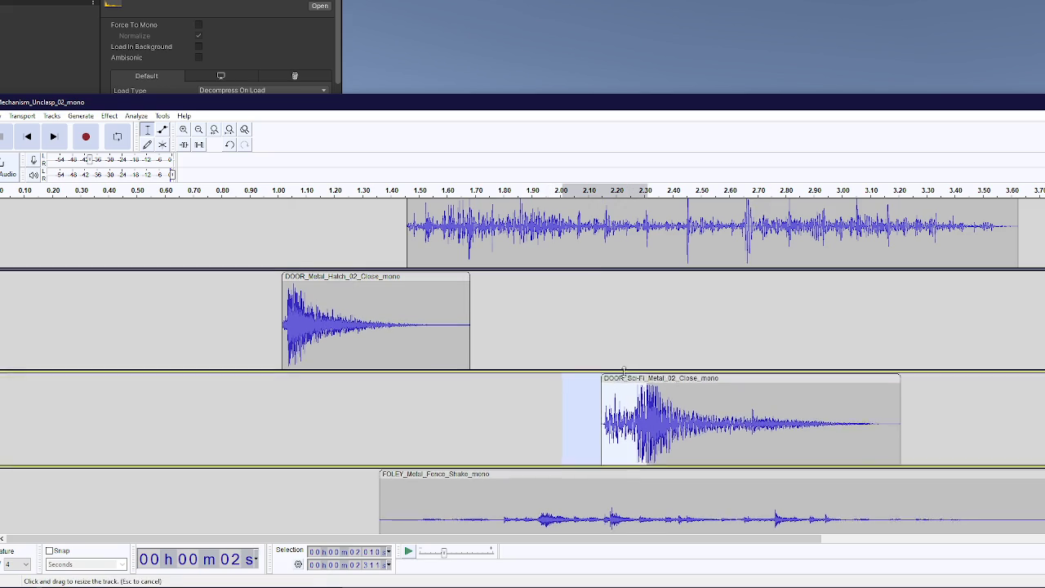
{"action": "left_click_drag", "start_coordinate": [645, 378], "coordinate": [561, 378]}
{"action": "left_click_drag", "start_coordinate": [527, 473], "coordinate": [375, 473]}
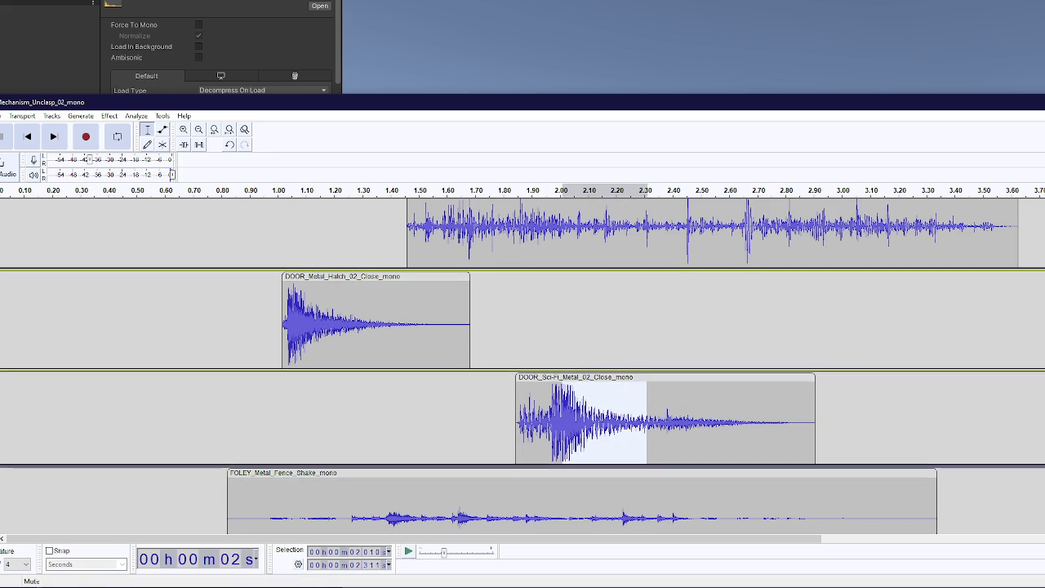
{"action": "scroll", "coordinate": [522, 368], "scroll_direction": "up", "scroll_amount": 3}
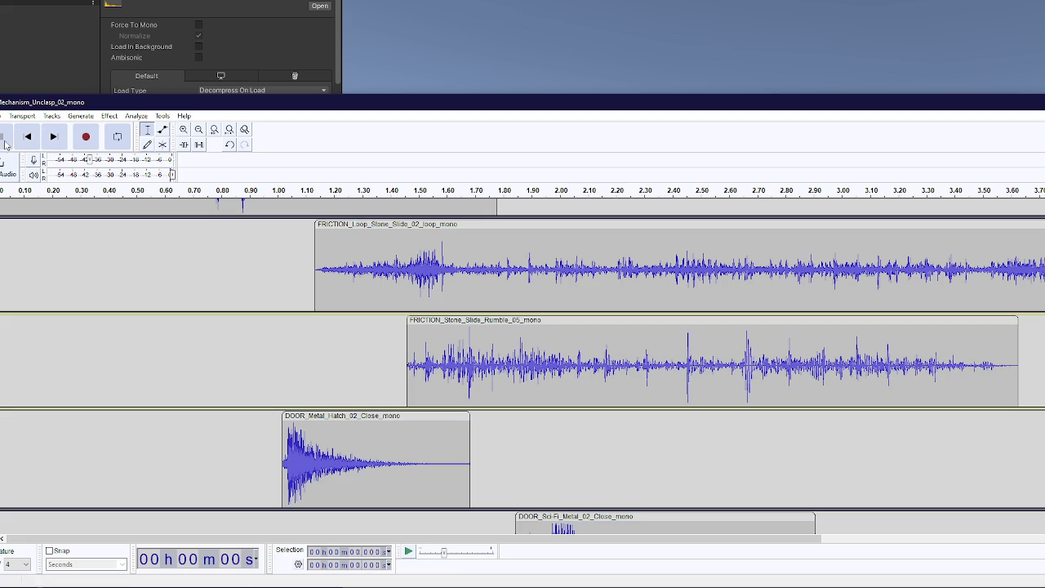
Step: Play the rearranged mix from the start, then stop it and return to Unity
{"action": "key", "text": "space"}
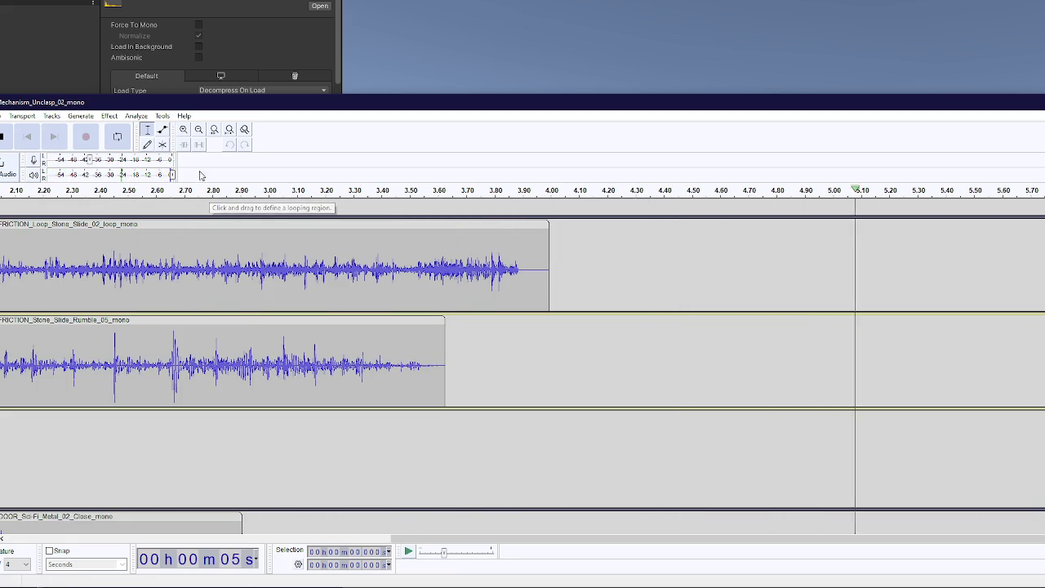
{"action": "left_click", "coordinate": [4, 138]}
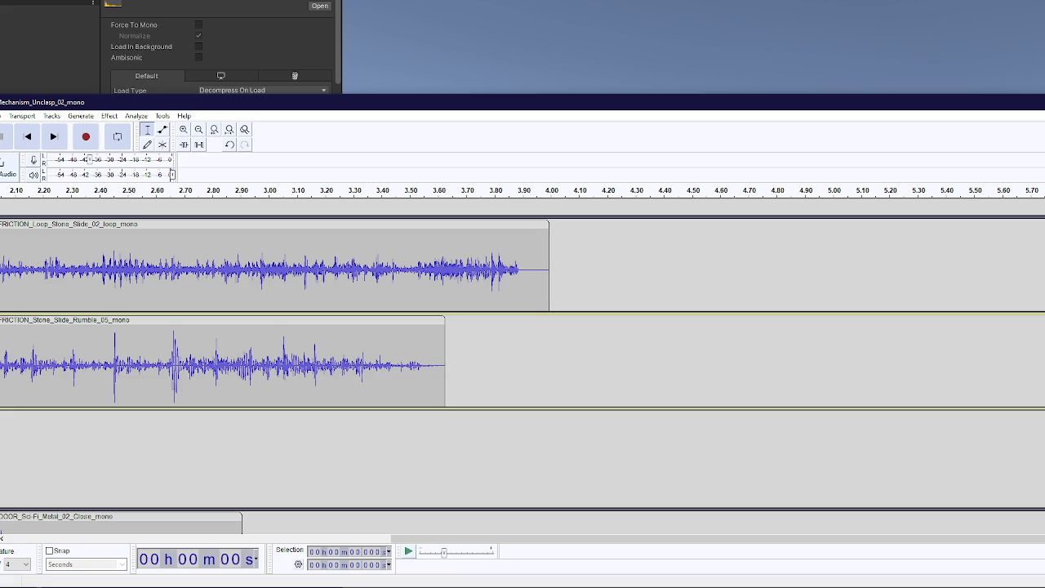
{"action": "key", "text": "alt+Tab"}
Step: Audition GATE_Metal_Close_06_Dark_mono, 06_Mid_mono and 09_Mid_mono in the Inspector
{"action": "left_click", "coordinate": [192, 445]}
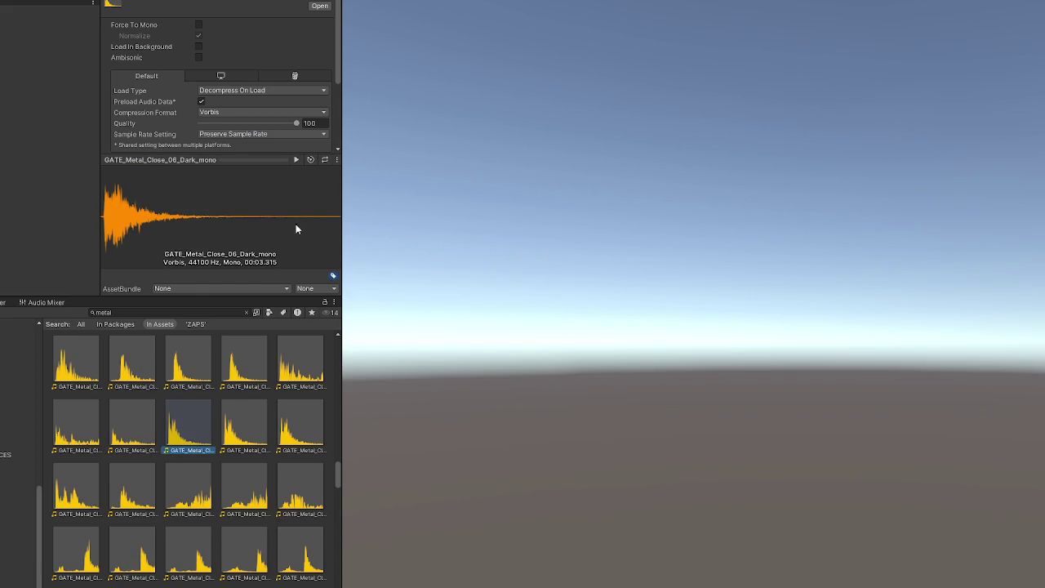
{"action": "left_click", "coordinate": [295, 161]}
{"action": "left_click", "coordinate": [241, 433]}
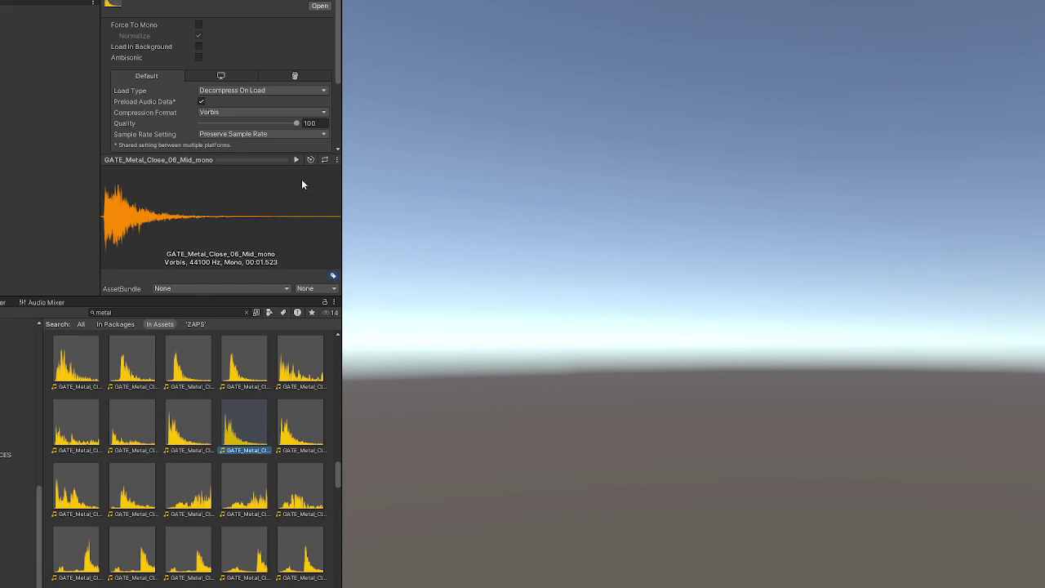
{"action": "left_click", "coordinate": [229, 472]}
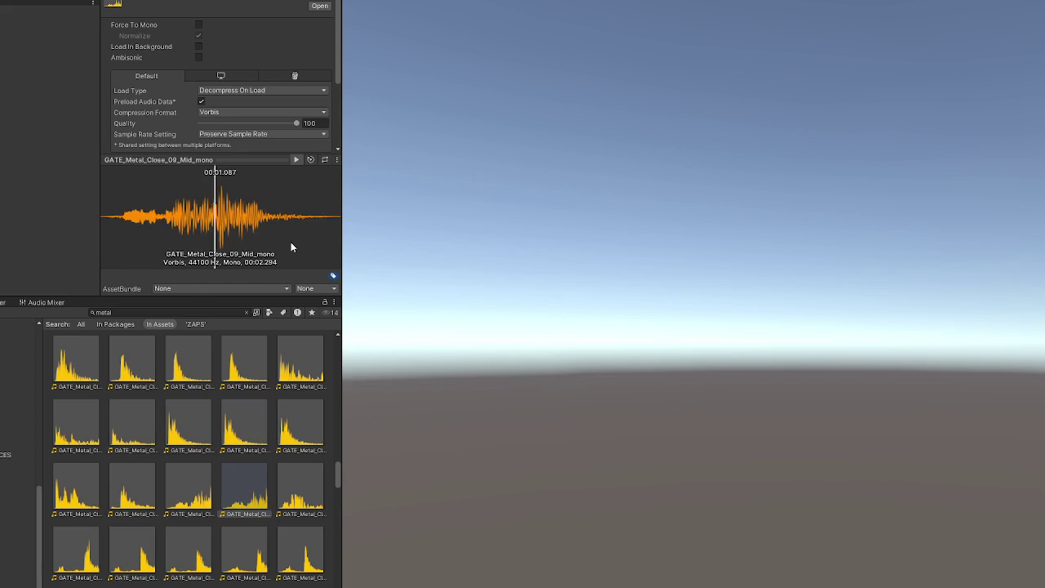
Step: Add GATE_Metal_Close_09_Mid_mono as an Audacity track, shift it later, and play the layers
{"action": "right_click", "coordinate": [234, 495]}
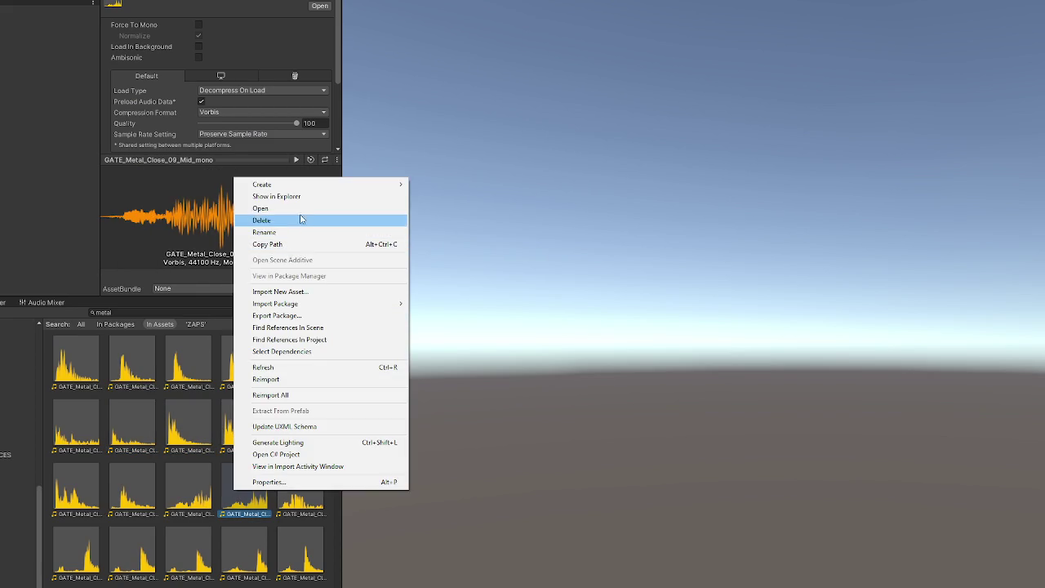
{"action": "left_click", "coordinate": [305, 203]}
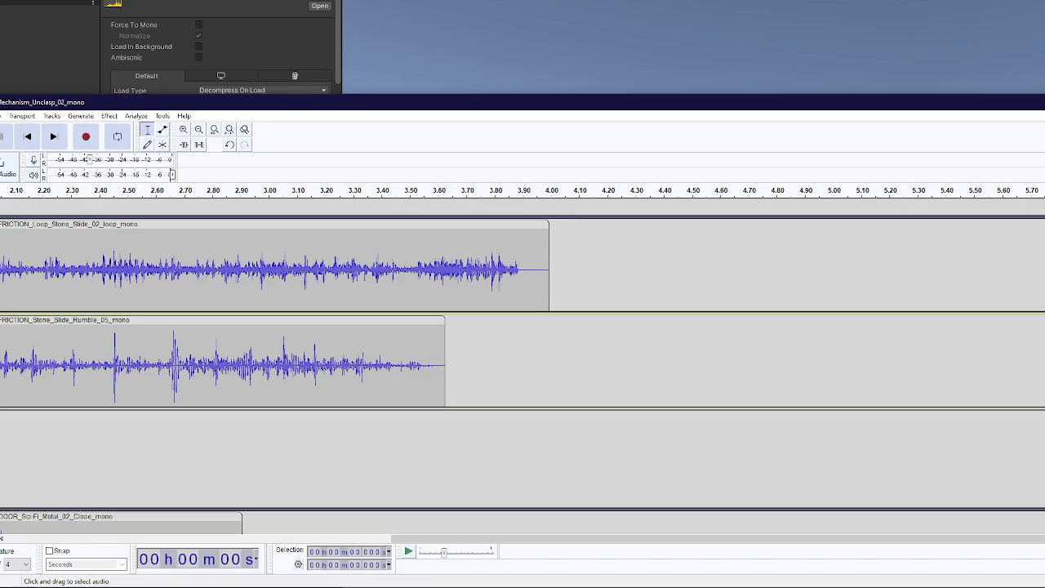
{"action": "scroll", "coordinate": [254, 411], "scroll_direction": "down", "scroll_amount": 5}
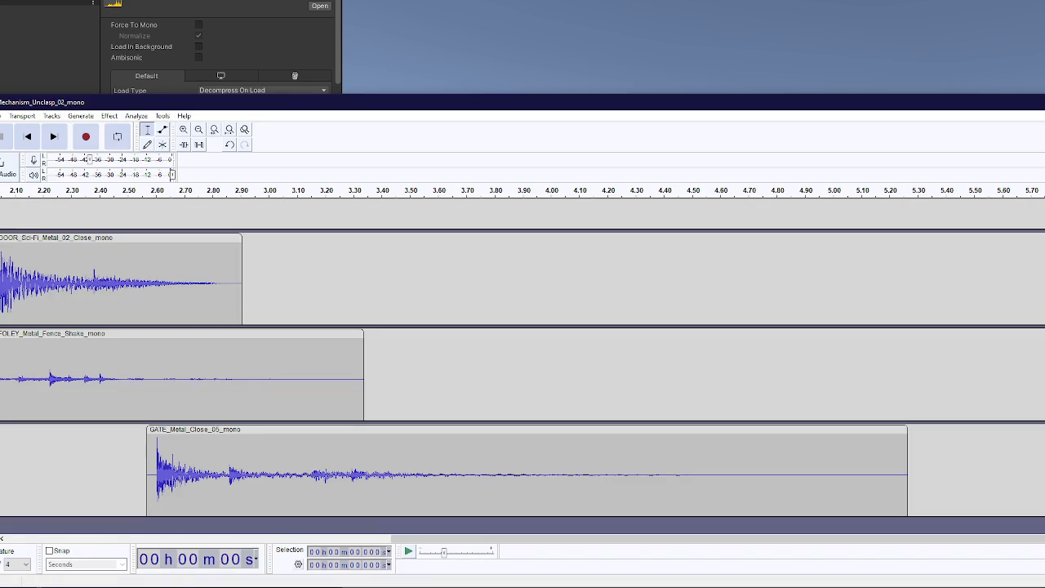
{"action": "left_click_drag", "start_coordinate": [41, 520], "coordinate": [40, 518]}
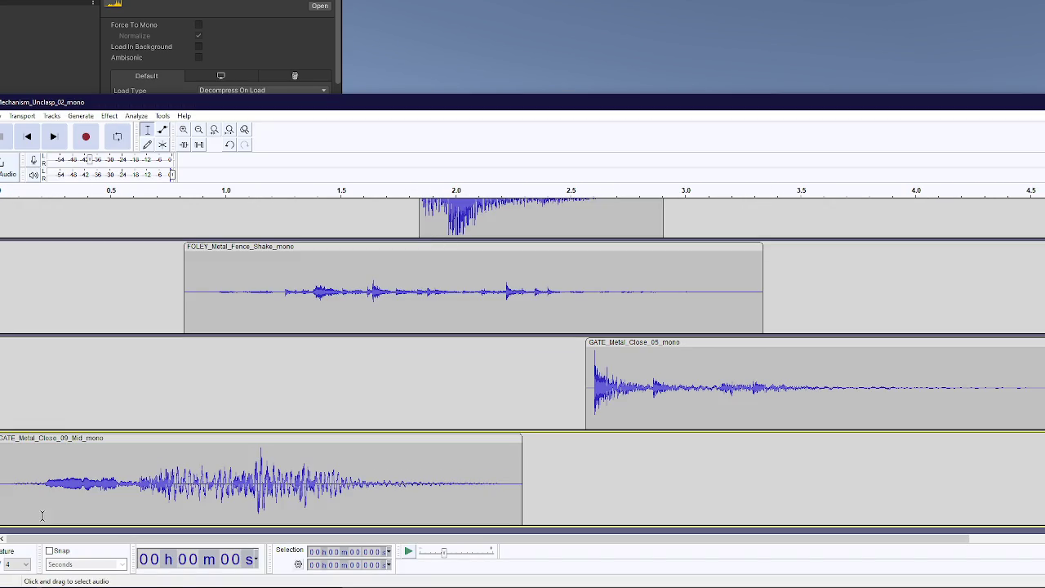
{"action": "left_click_drag", "start_coordinate": [115, 438], "coordinate": [280, 438]}
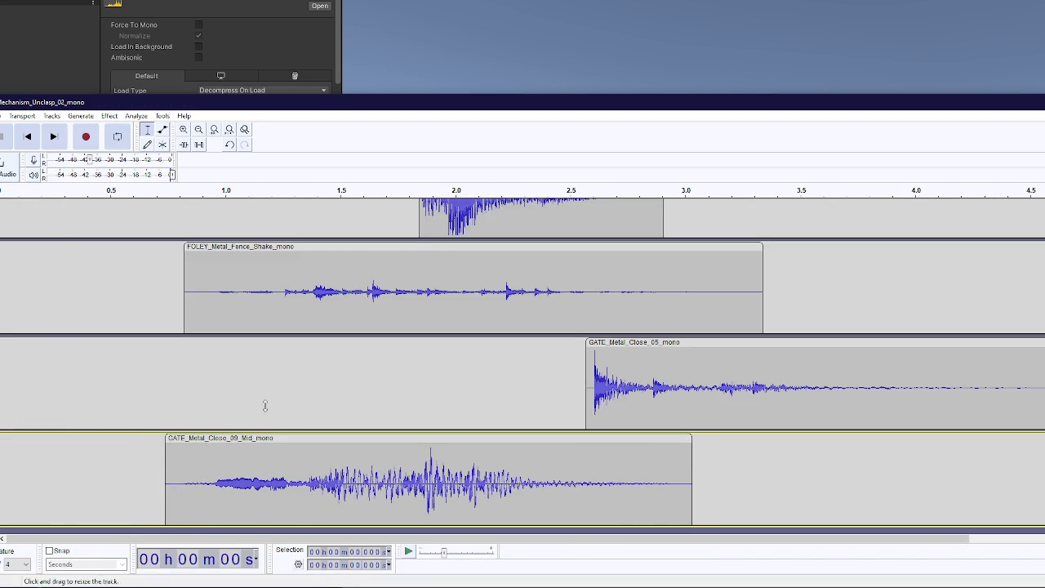
{"action": "key", "text": "space"}
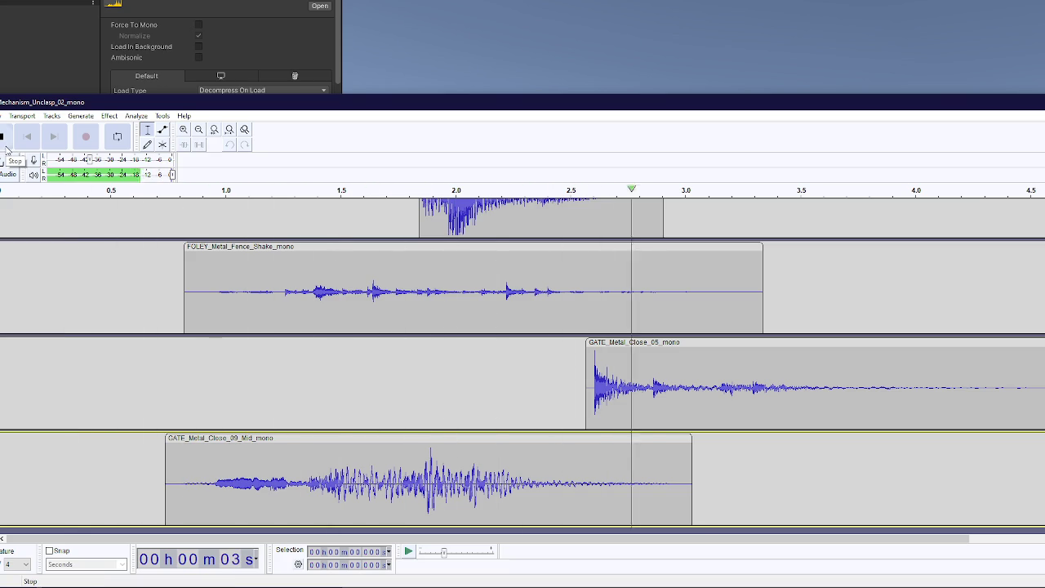
Step: Preview the GATE_Metal_Close_09, 07 and 08 mono clips in Unity
{"action": "key", "text": "alt+Tab"}
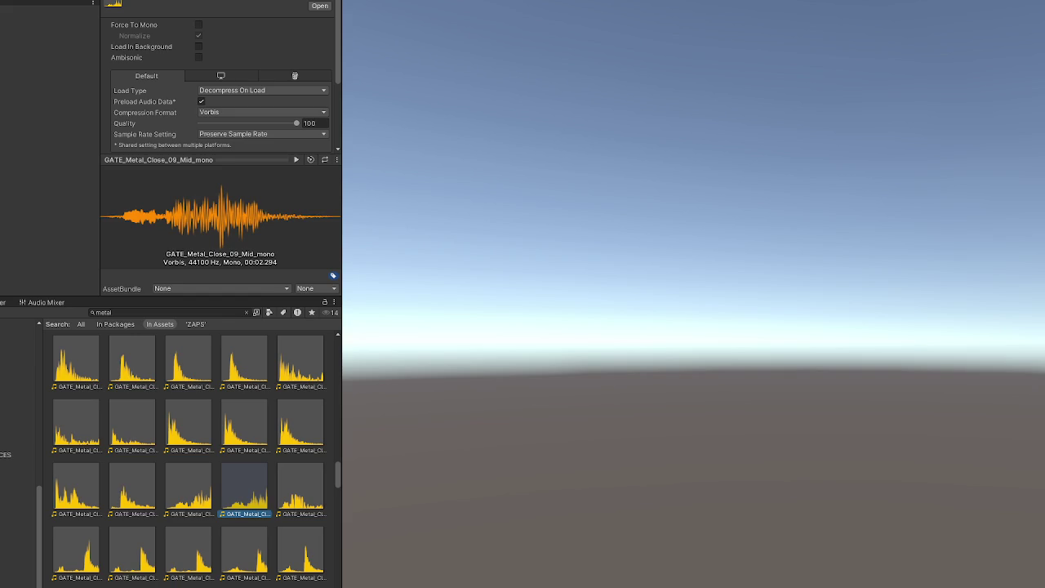
{"action": "left_click", "coordinate": [292, 479]}
{"action": "left_click", "coordinate": [298, 160]}
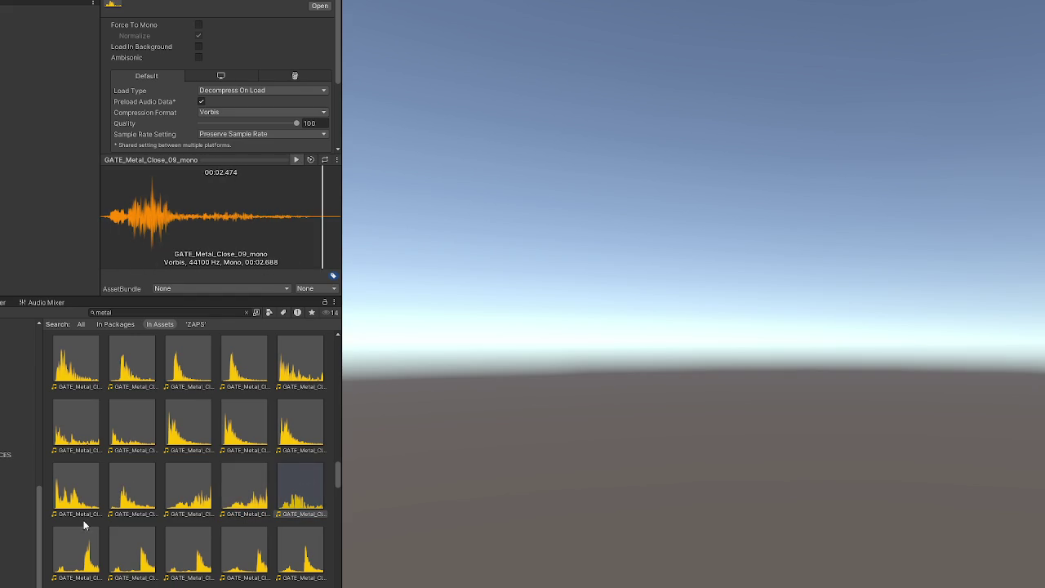
{"action": "left_click", "coordinate": [77, 494]}
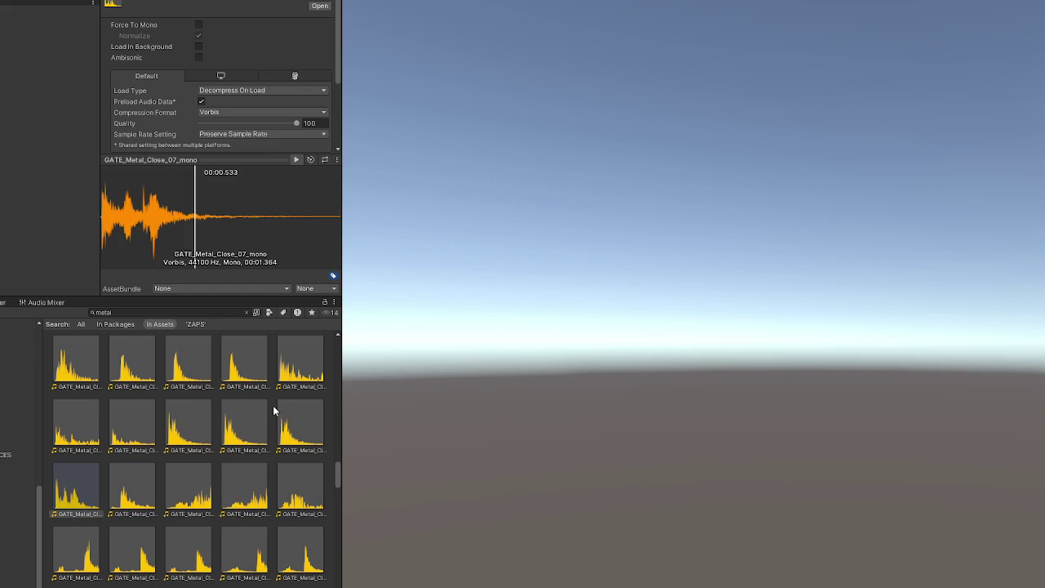
{"action": "key", "text": "Right"}
{"action": "left_click", "coordinate": [298, 160]}
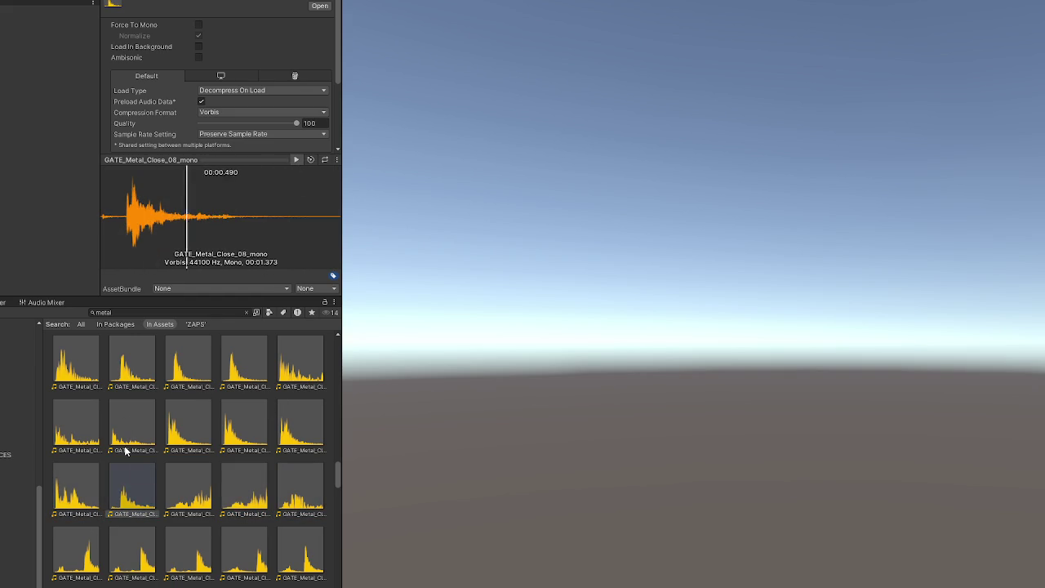
{"action": "left_click", "coordinate": [88, 470]}
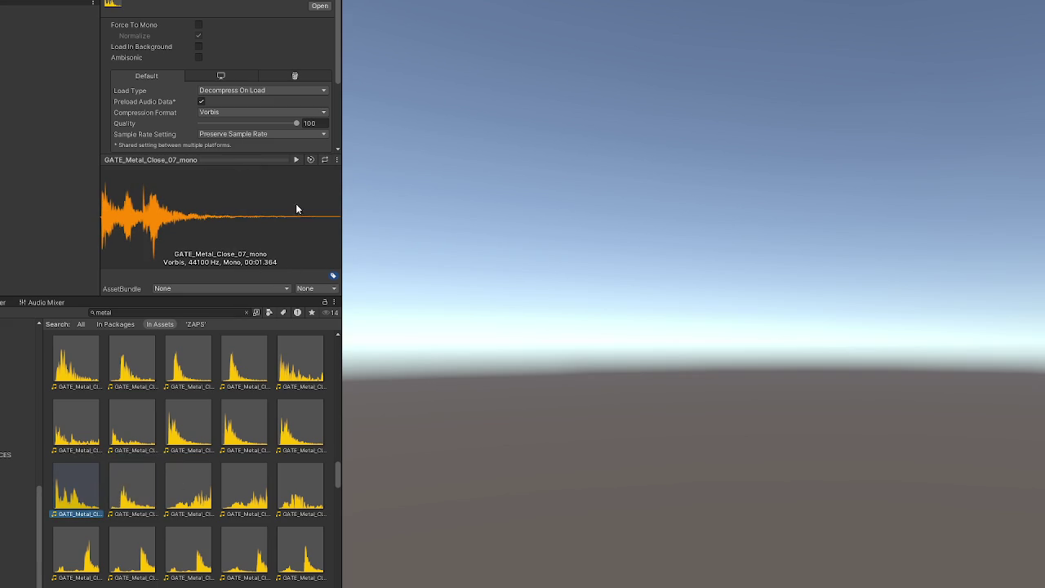
Step: Compare GATE_Metal_Close_09 with its Mid and Dark variants, then reveal the 09_Dark file
{"action": "right_click", "coordinate": [72, 492]}
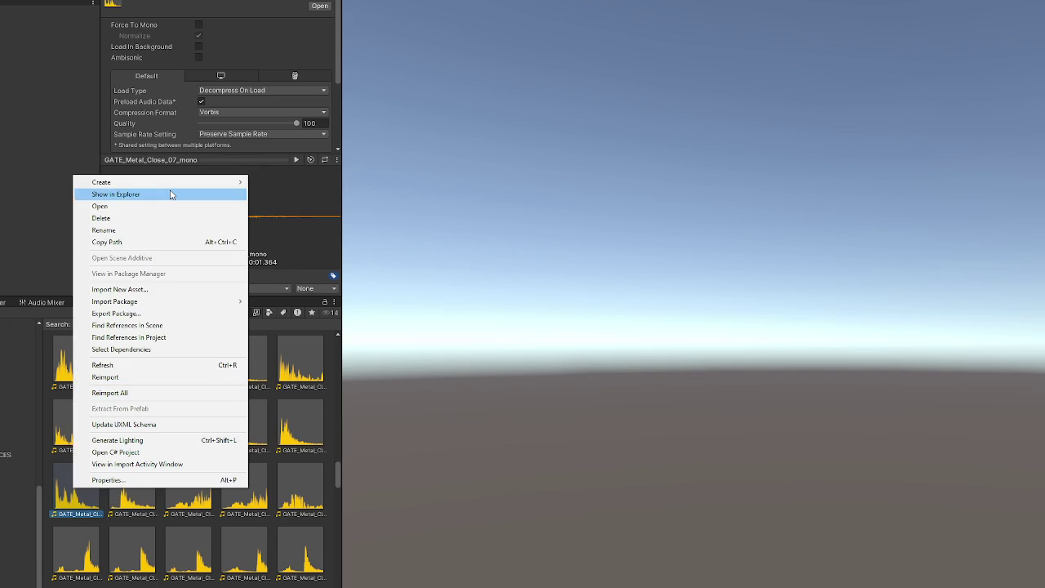
{"action": "left_click", "coordinate": [301, 490]}
{"action": "left_click", "coordinate": [296, 161]}
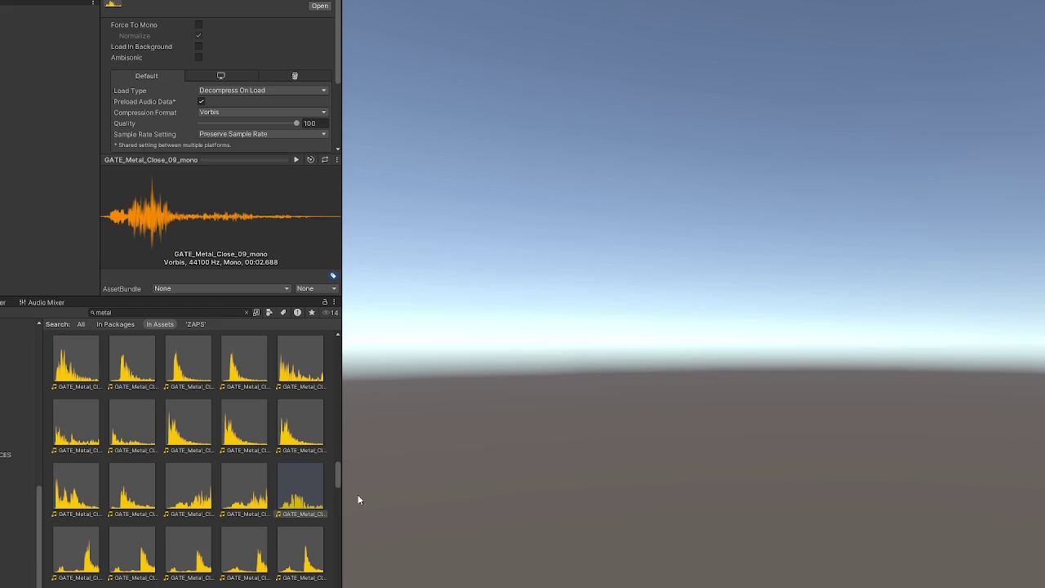
{"action": "left_click", "coordinate": [251, 480]}
{"action": "left_click", "coordinate": [289, 482]}
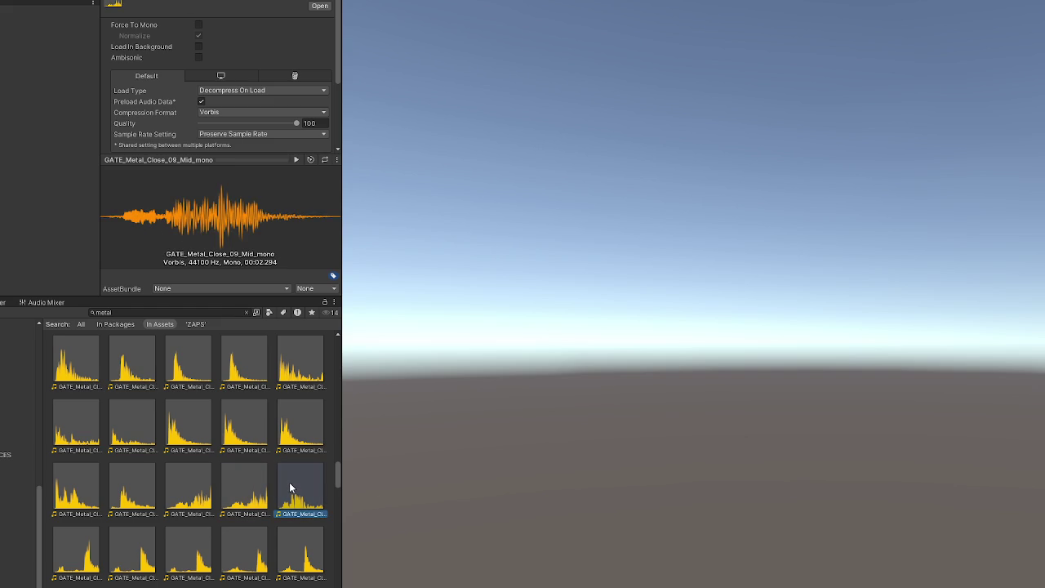
{"action": "left_click", "coordinate": [251, 485]}
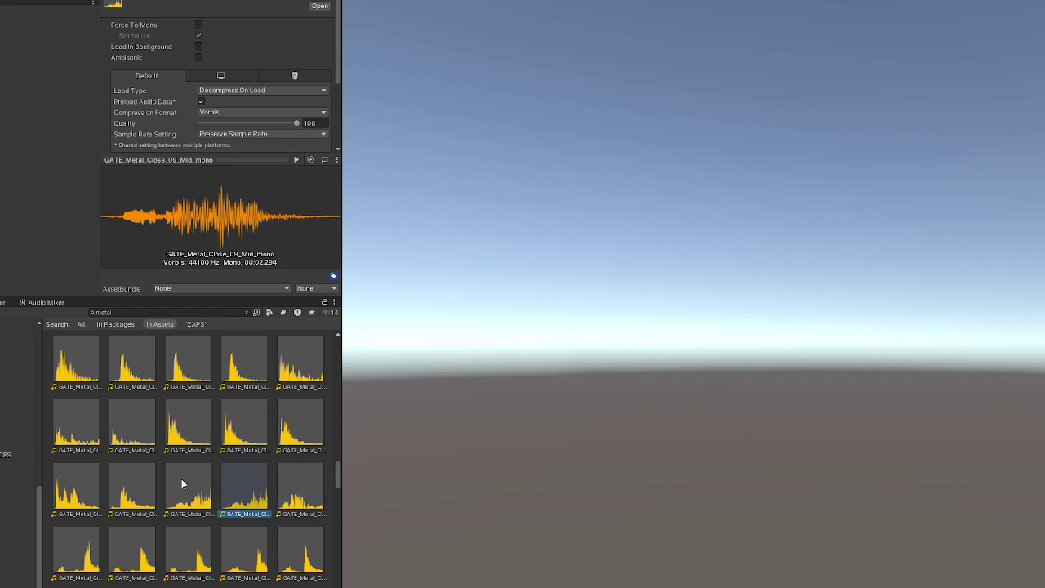
{"action": "left_click", "coordinate": [279, 496]}
{"action": "left_click", "coordinate": [250, 490]}
{"action": "left_click", "coordinate": [207, 488]}
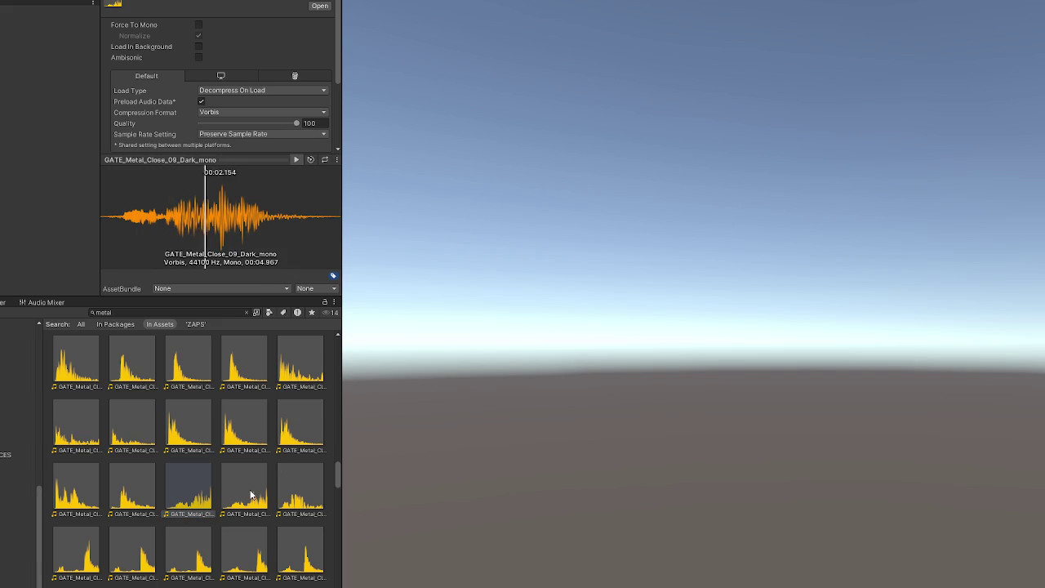
{"action": "right_click", "coordinate": [193, 497]}
{"action": "left_click", "coordinate": [245, 217]}
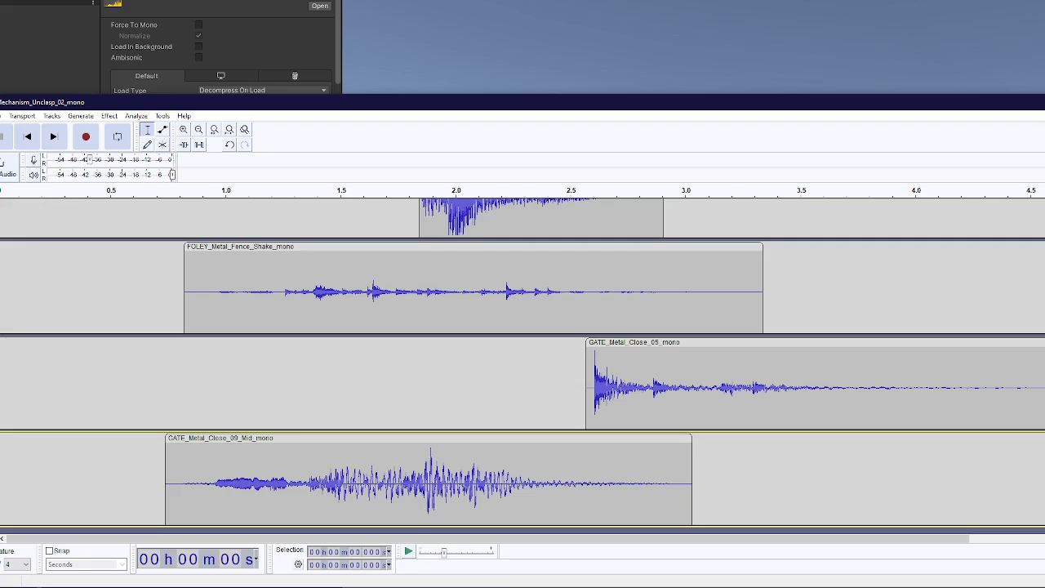
Step: Add GATE_Metal_Close_09_Dark_mono as a track, shift it slightly later, and play the layers
{"action": "left_click_drag", "start_coordinate": [237, 539], "coordinate": [231, 529]}
{"action": "left_click_drag", "start_coordinate": [212, 436], "coordinate": [267, 435]}
{"action": "key", "text": "space"}
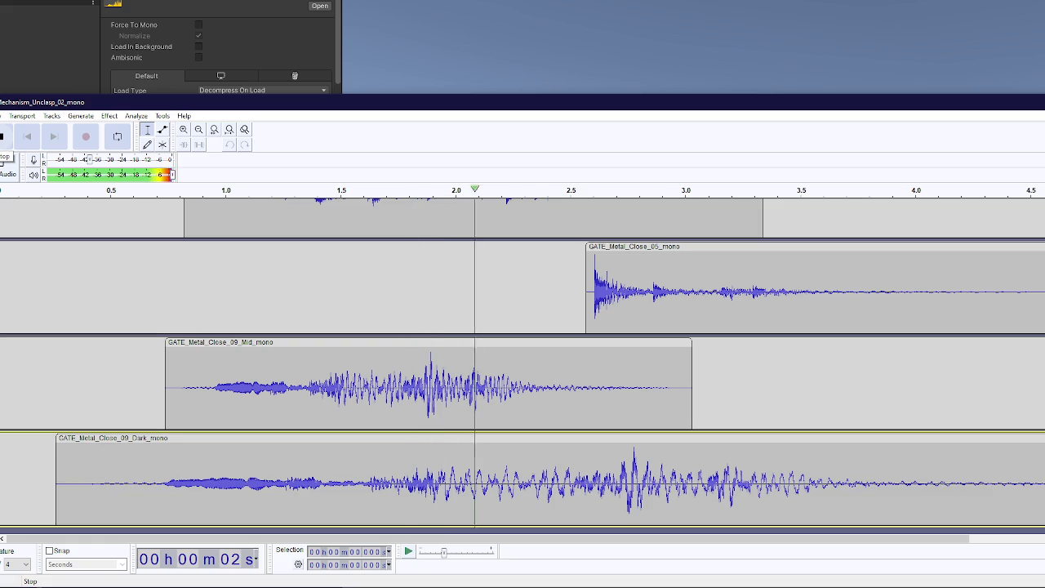
{"action": "left_click", "coordinate": [3, 137]}
Step: Scroll through the tracks and play the full layered gate mix
{"action": "scroll", "coordinate": [199, 265], "scroll_direction": "up", "scroll_amount": 15}
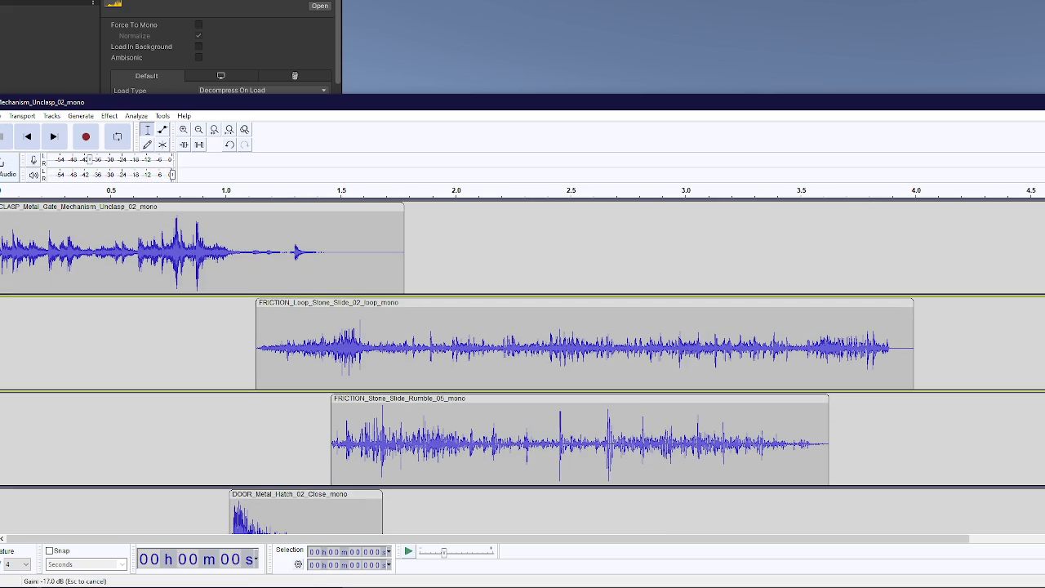
{"action": "scroll", "coordinate": [185, 381], "scroll_direction": "down", "scroll_amount": 2}
{"action": "scroll", "coordinate": [523, 365], "scroll_direction": "down", "scroll_amount": 3}
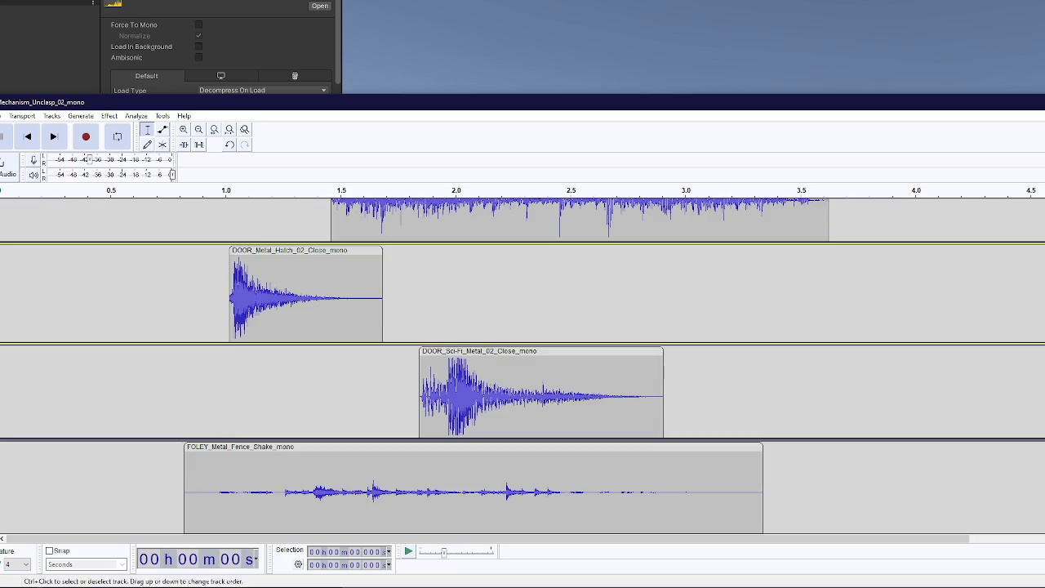
{"action": "scroll", "coordinate": [93, 357], "scroll_direction": "down", "scroll_amount": 2}
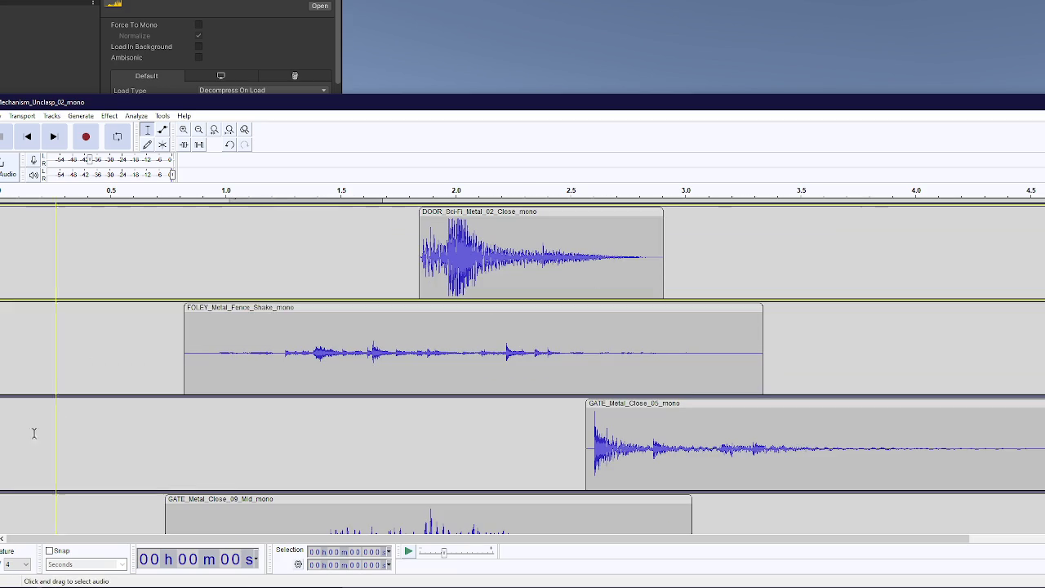
{"action": "scroll", "coordinate": [84, 363], "scroll_direction": "down", "scroll_amount": 3}
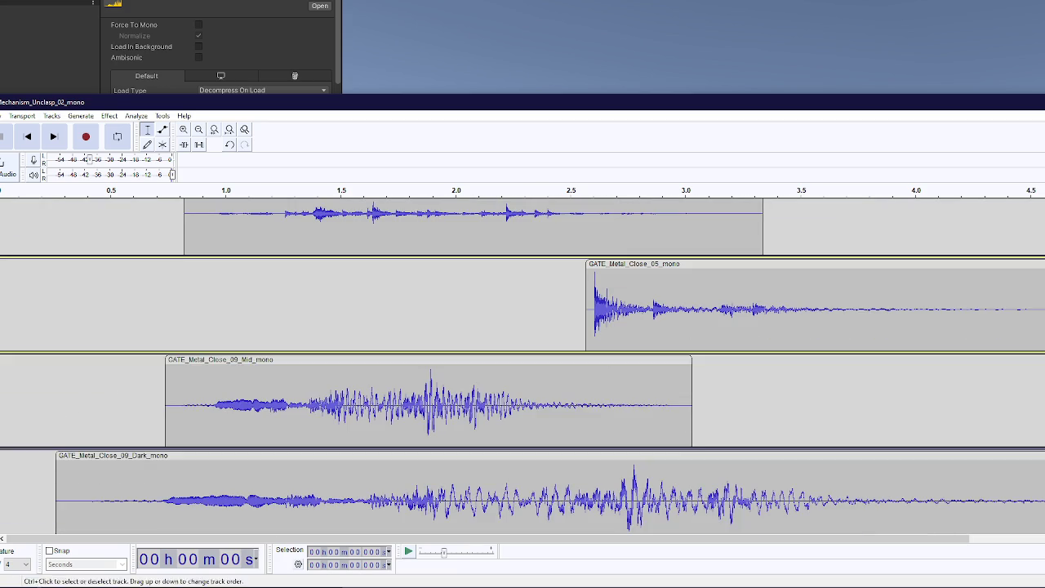
{"action": "scroll", "coordinate": [83, 363], "scroll_direction": "down", "scroll_amount": 1}
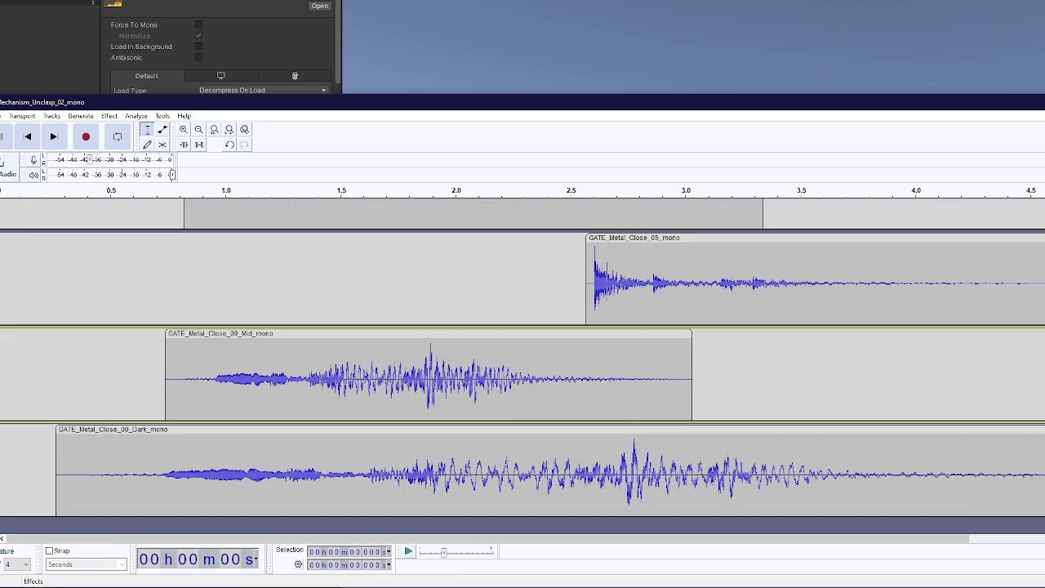
{"action": "left_click", "coordinate": [53, 136]}
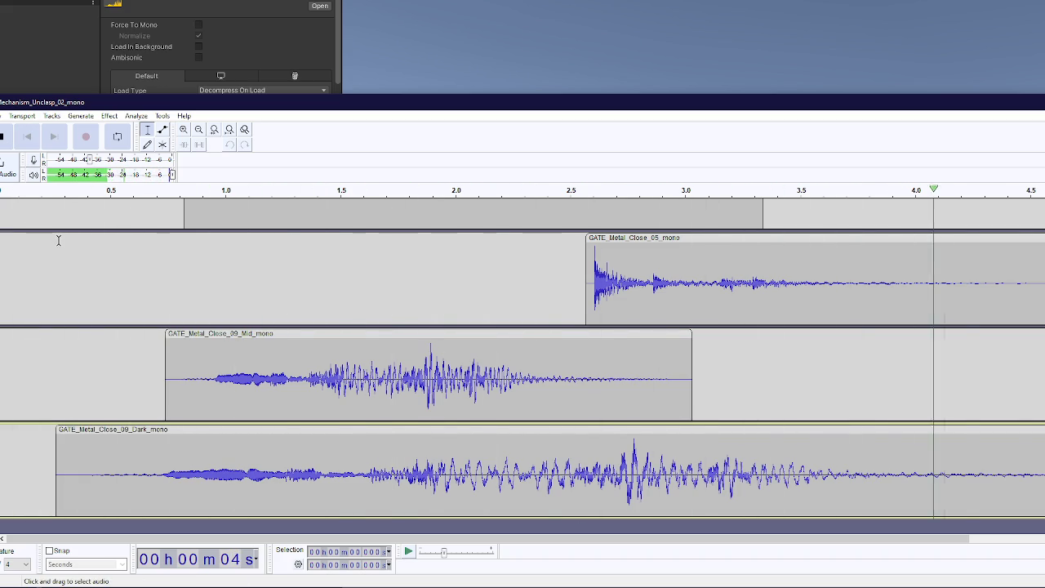
{"action": "key", "text": "alt+f"}
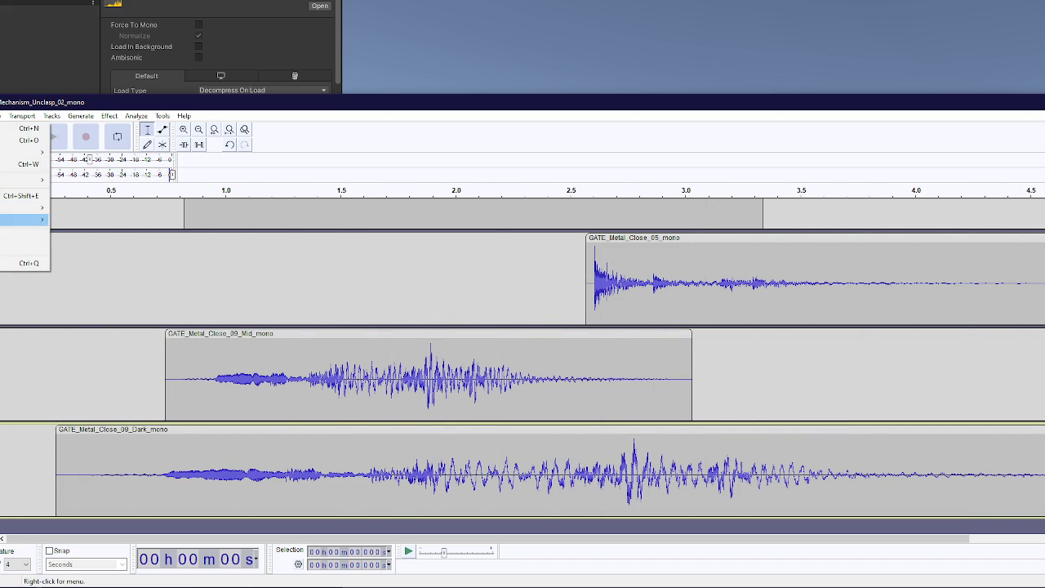
Step: Export the mix in Ogg Vorbis format under the name 'Home Area Gate'
{"action": "key", "text": "Right"}
{"action": "key", "text": "Return"}
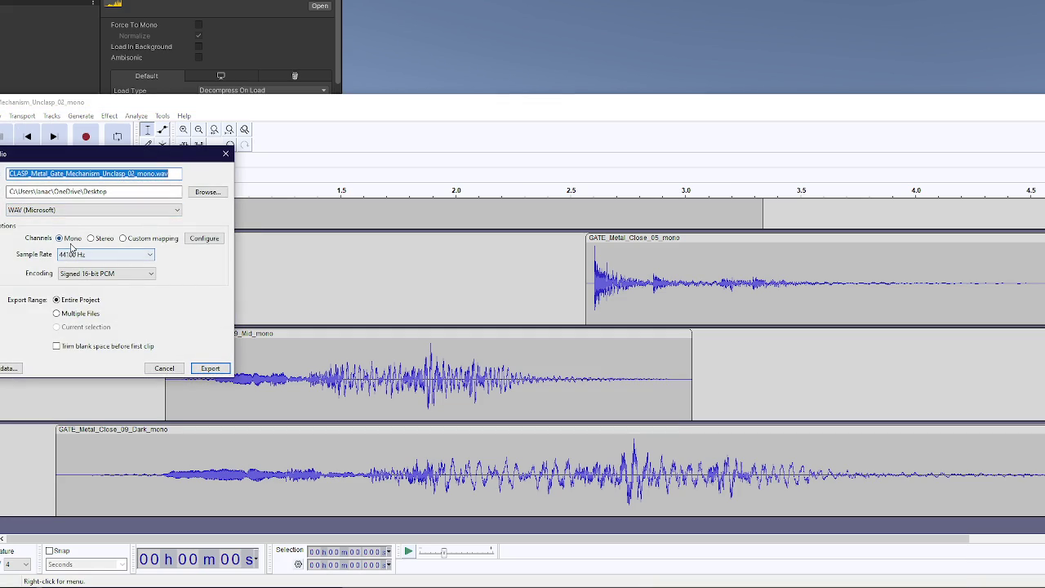
{"action": "left_click", "coordinate": [82, 211]}
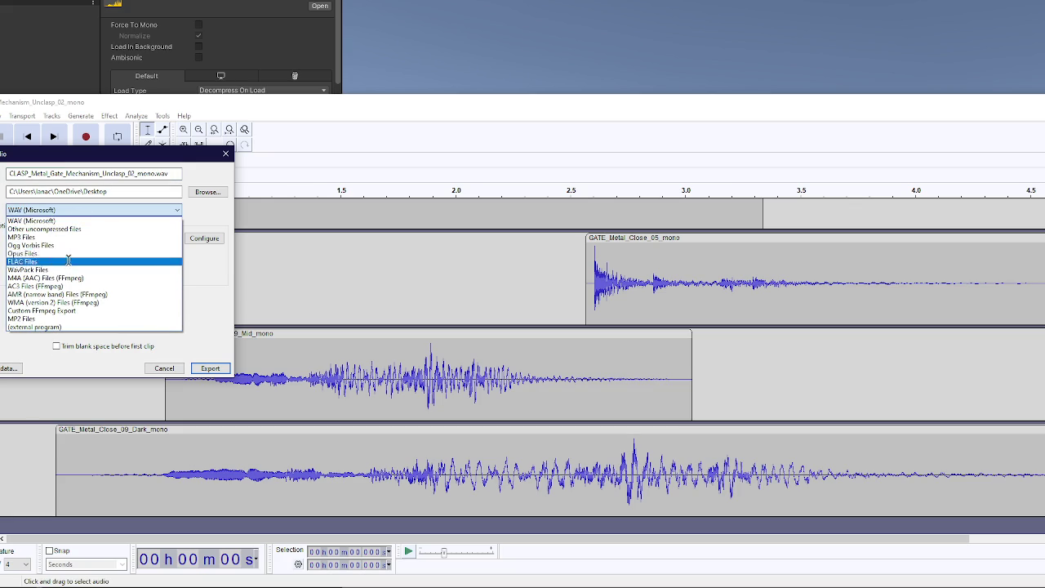
{"action": "left_click", "coordinate": [59, 245]}
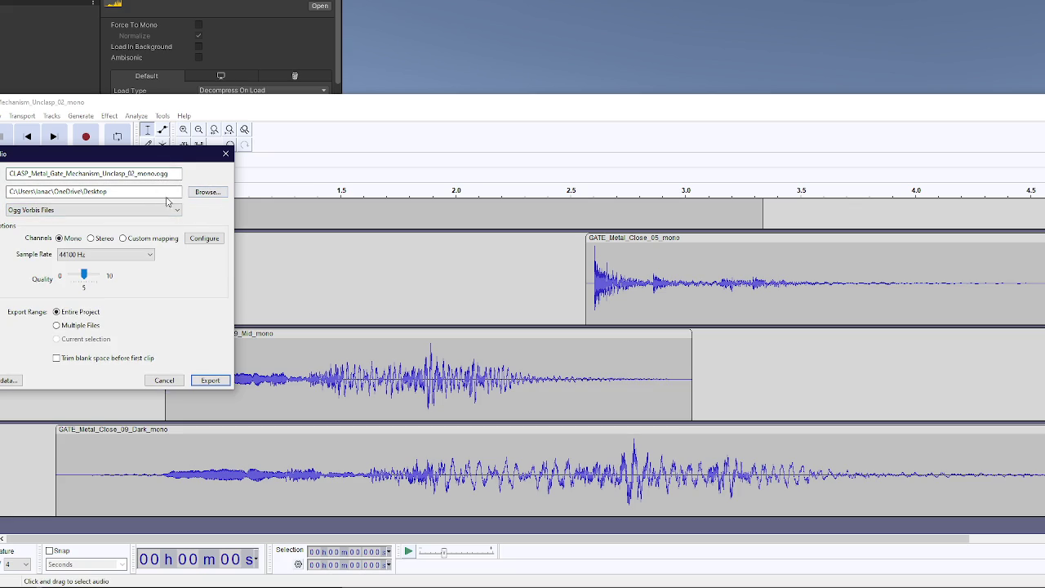
{"action": "double_click", "coordinate": [122, 174]}
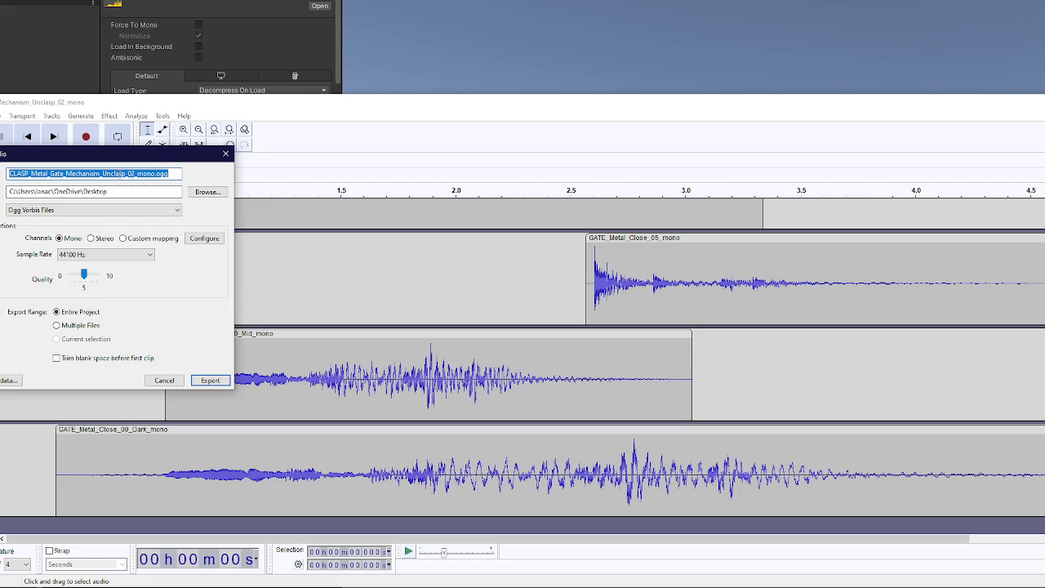
{"action": "type", "text": "Home Area"}
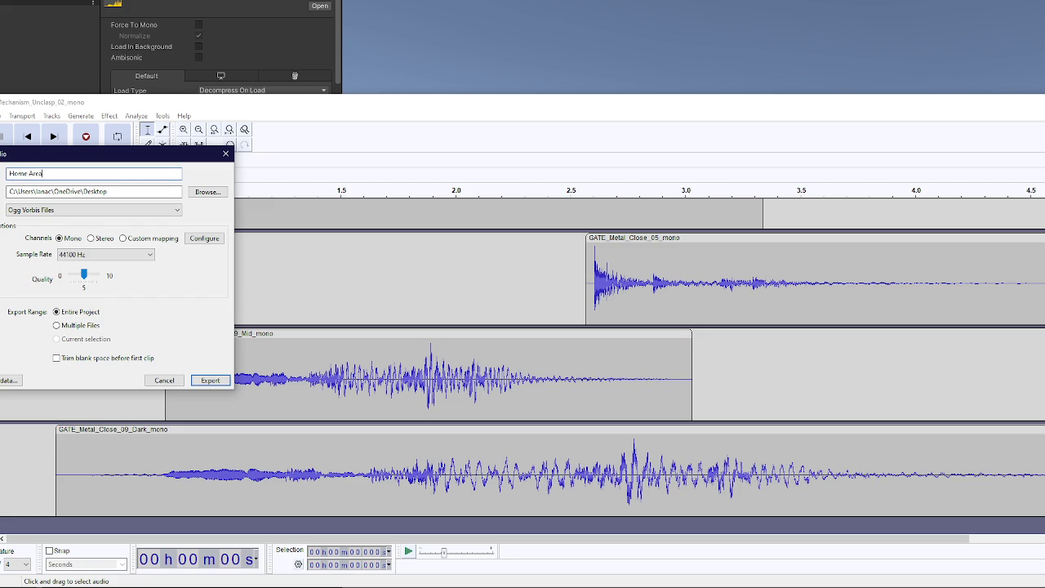
{"action": "type", "text": " Gate"}
{"action": "key", "text": "Return"}
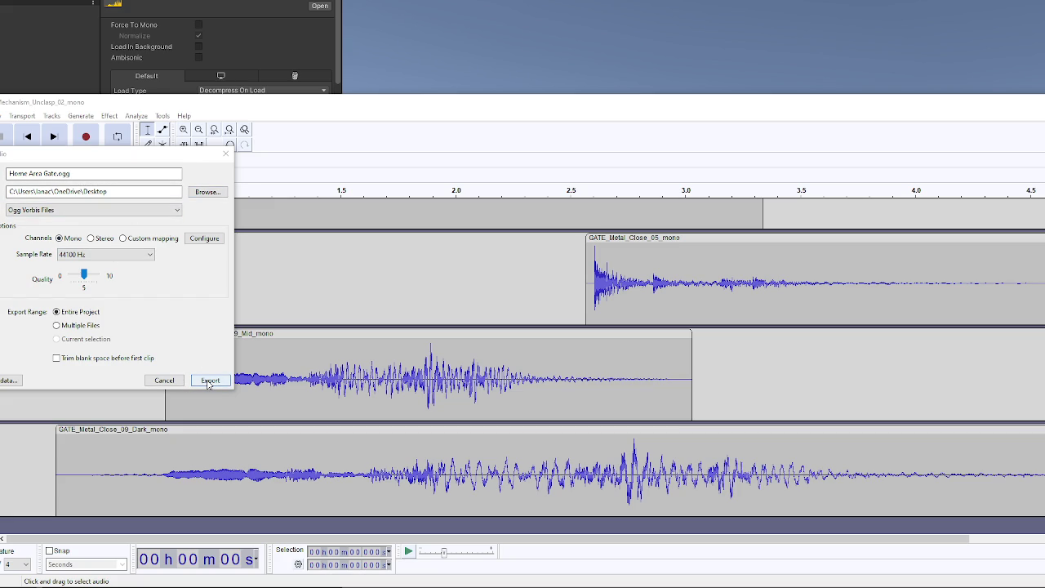
Step: Confirm exporting Home Area Gate.ogg as mono 44100 Hz Ogg Vorbis to the Desktop
{"action": "left_click", "coordinate": [209, 381]}
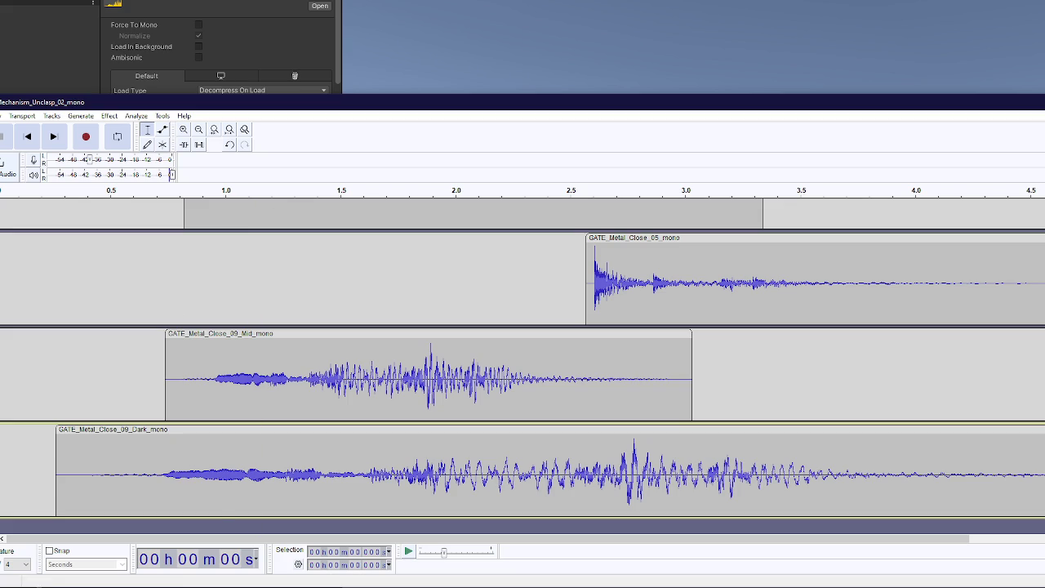
Step: Navigate the Project window to the Audio/ByScene/Home folder
{"action": "key", "text": "alt+Tab"}
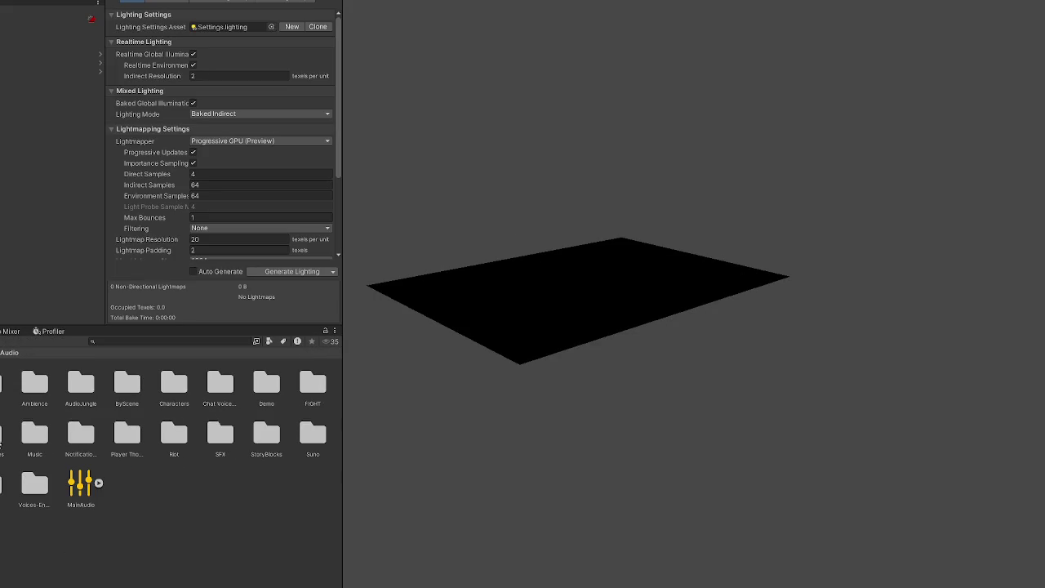
{"action": "right_click", "coordinate": [189, 542]}
{"action": "left_click", "coordinate": [146, 554]}
{"action": "double_click", "coordinate": [128, 383]}
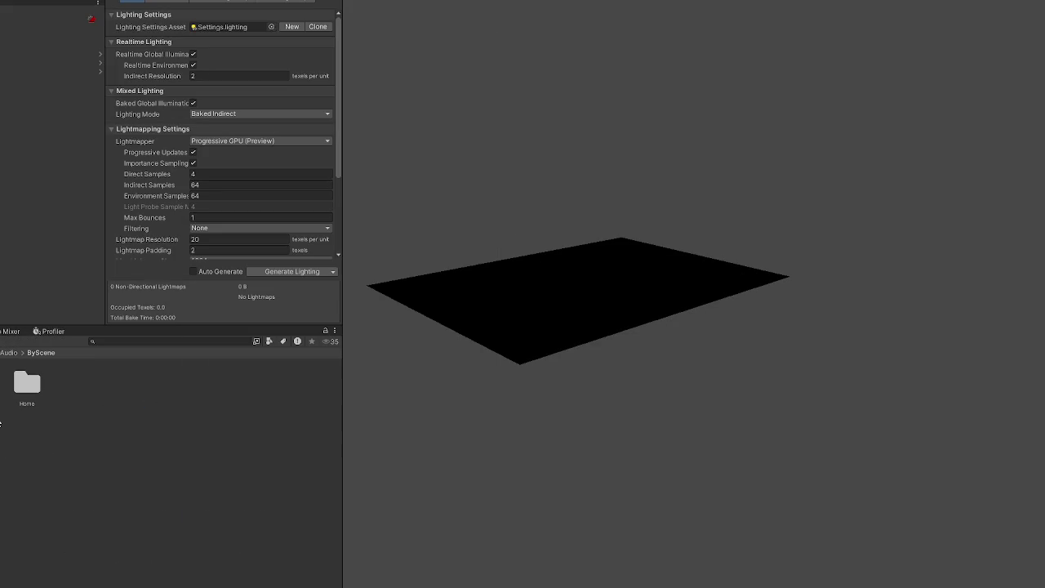
{"action": "double_click", "coordinate": [27, 386]}
Step: Create and open a 'Big Gate' folder in Home, then drag in the exported gate sound
{"action": "right_click", "coordinate": [217, 529]}
{"action": "mouse_move", "coordinate": [351, 205]}
{"action": "left_click", "coordinate": [464, 95]}
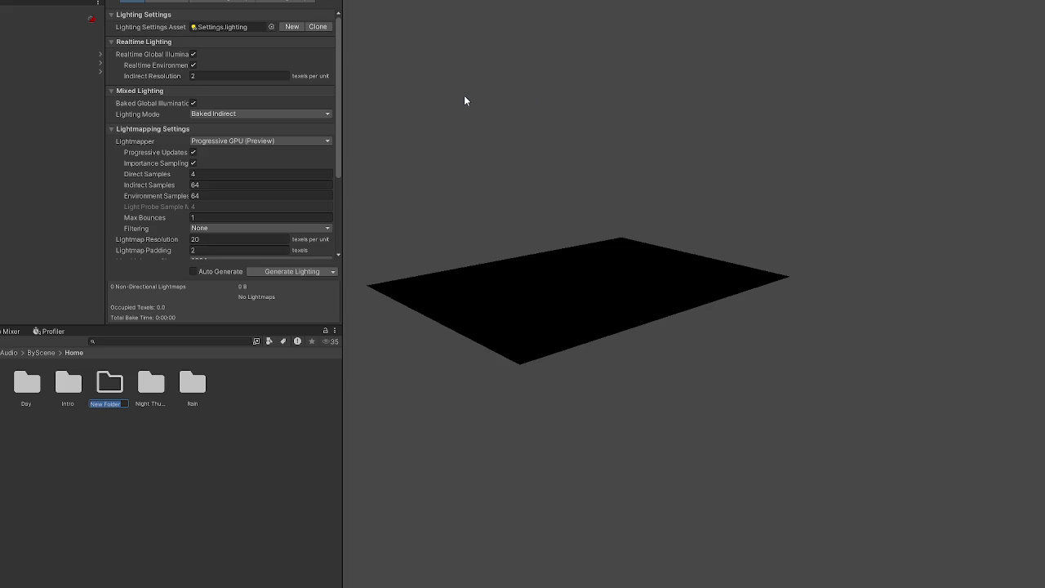
{"action": "type", "text": "Big Gate"}
{"action": "key", "text": "Return"}
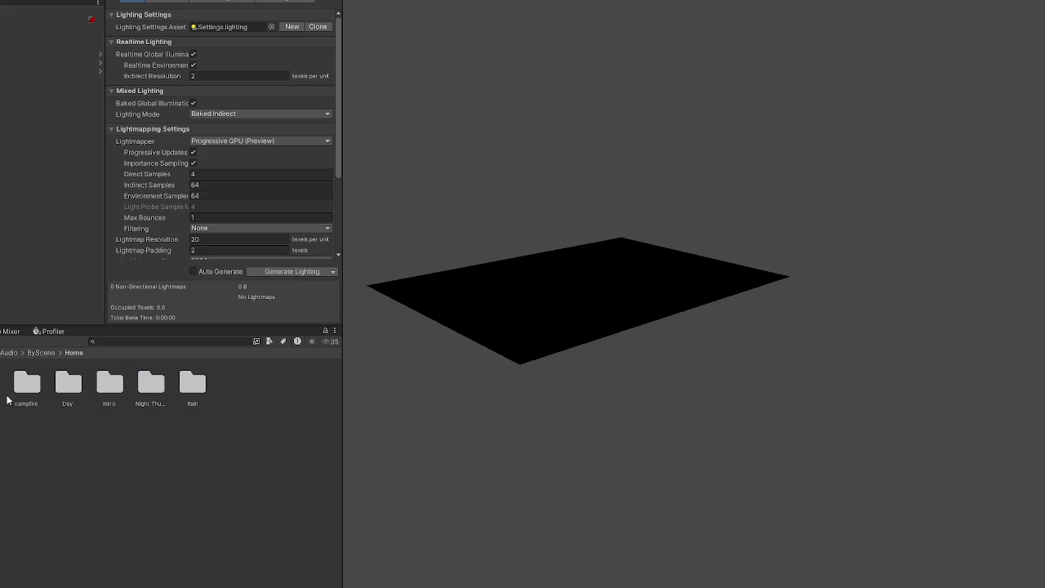
{"action": "double_click", "coordinate": [26, 386]}
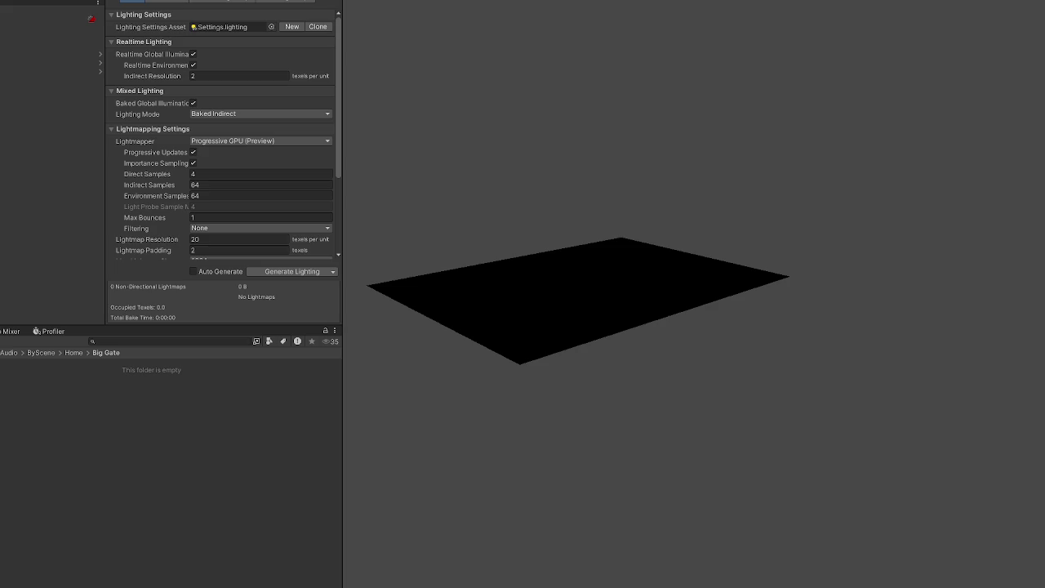
{"action": "mouse_move", "coordinate": [168, 398]}
{"action": "left_mouse_down"}
{"action": "mouse_move", "coordinate": [205, 403]}
{"action": "mouse_move", "coordinate": [3, 387]}
{"action": "mouse_move", "coordinate": [47, 321]}
{"action": "left_mouse_up"}
Step: Set the Home Area Gate clip's Load Type to Streaming, apply, and open the Scenes folder
{"action": "left_click", "coordinate": [230, 98]}
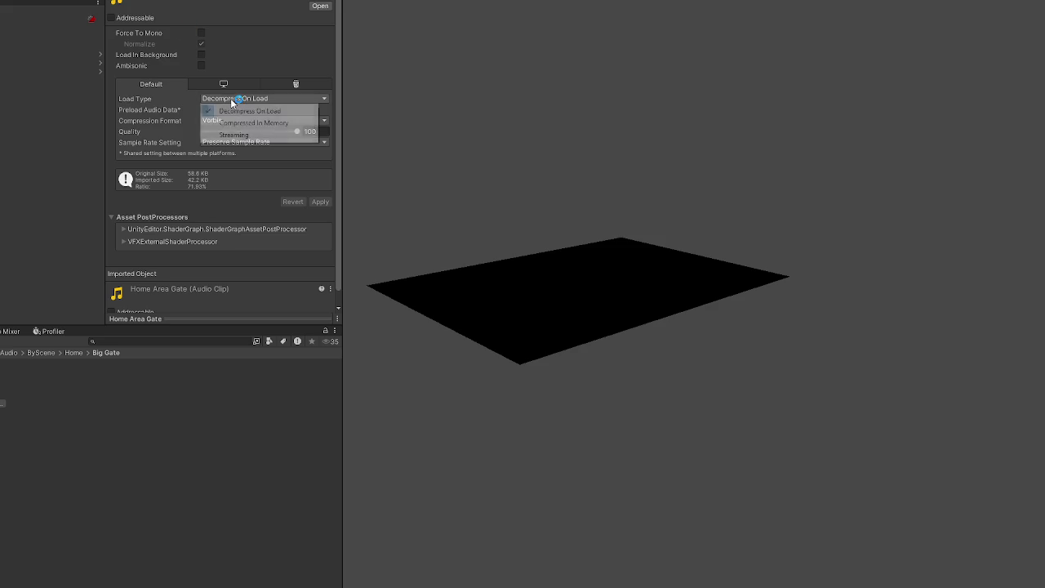
{"action": "left_click", "coordinate": [302, 122]}
{"action": "left_click", "coordinate": [286, 99]}
{"action": "left_click", "coordinate": [290, 135]}
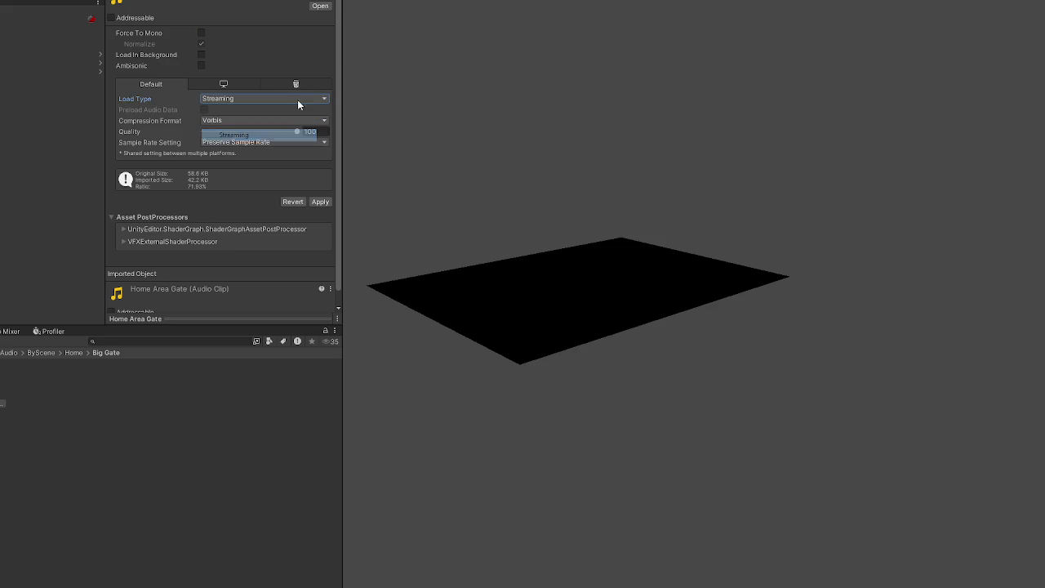
{"action": "left_click", "coordinate": [319, 202]}
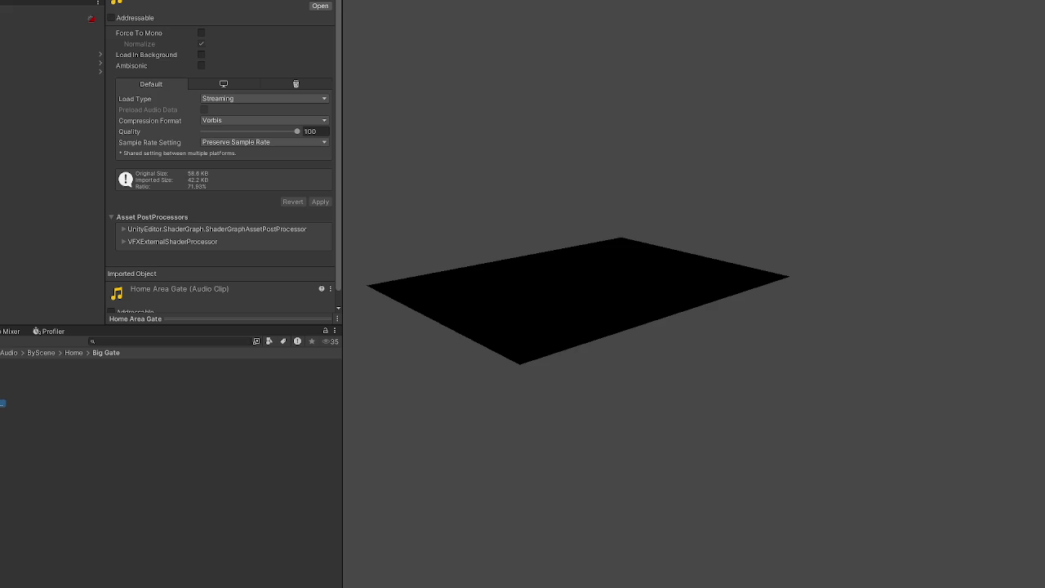
{"action": "left_click", "coordinate": [304, 433]}
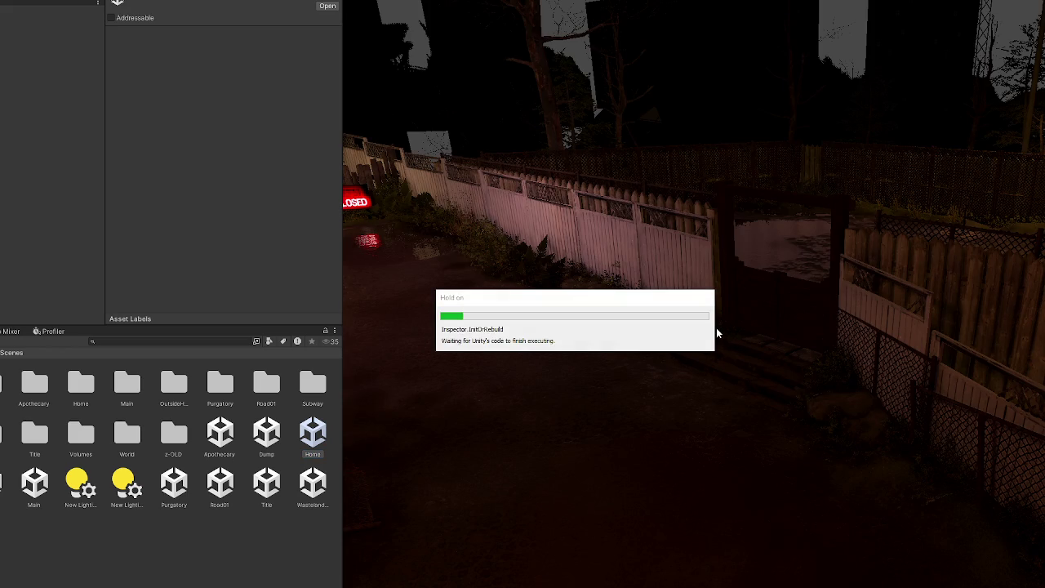
Step: Look around the Home scene and select the gate object to show its Door (Script)
{"action": "left_click_drag", "start_coordinate": [717, 332], "coordinate": [958, 334]}
{"action": "key", "text": "f"}
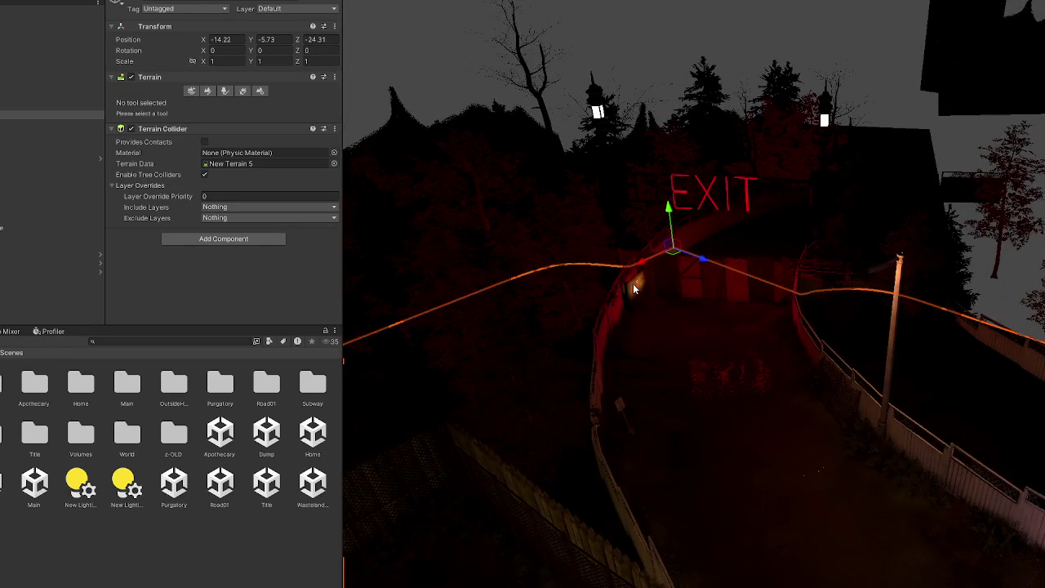
{"action": "left_click", "coordinate": [633, 284]}
{"action": "key", "text": "f"}
{"action": "left_click_drag", "start_coordinate": [872, 262], "coordinate": [646, 294]}
{"action": "left_click", "coordinate": [646, 294]}
{"action": "key", "text": "f"}
{"action": "left_click", "coordinate": [24, 176]}
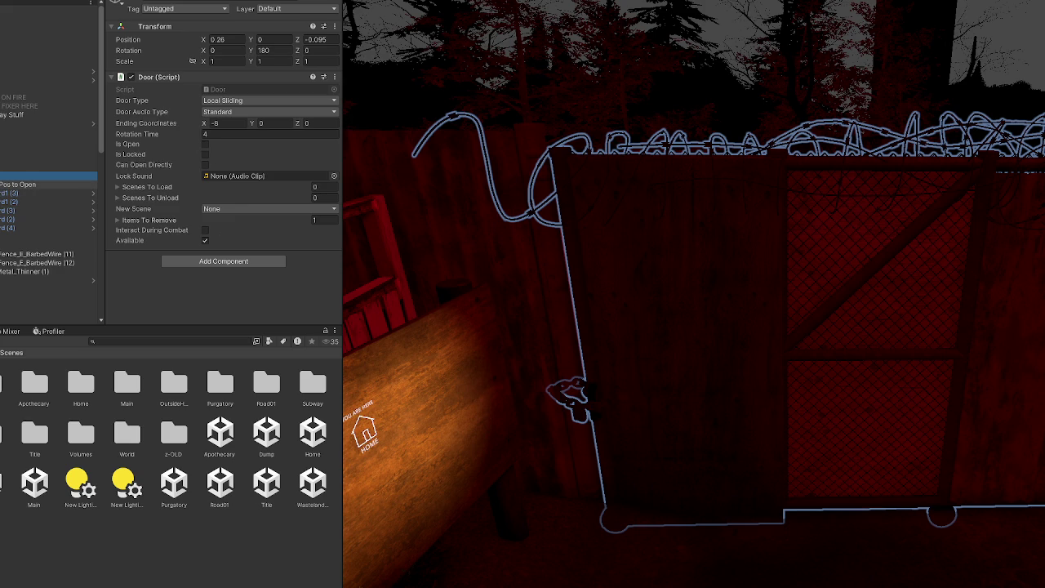
{"action": "left_click", "coordinate": [259, 89]}
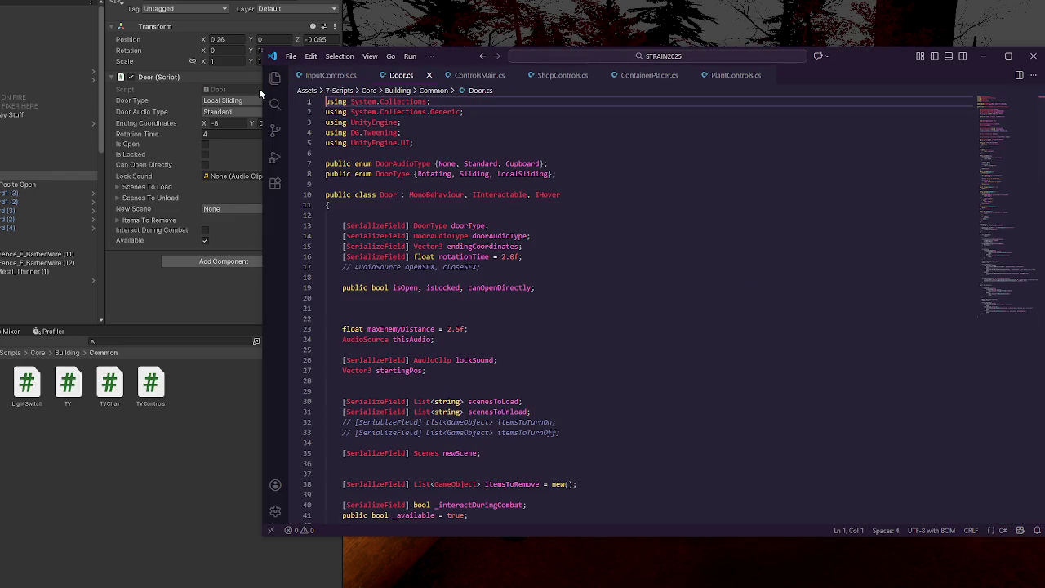
Step: Add customDoorSound before lockSound in Door.cs's line 26 AudioClip declaration and save
{"action": "scroll", "coordinate": [439, 208], "scroll_direction": "down", "scroll_amount": 4}
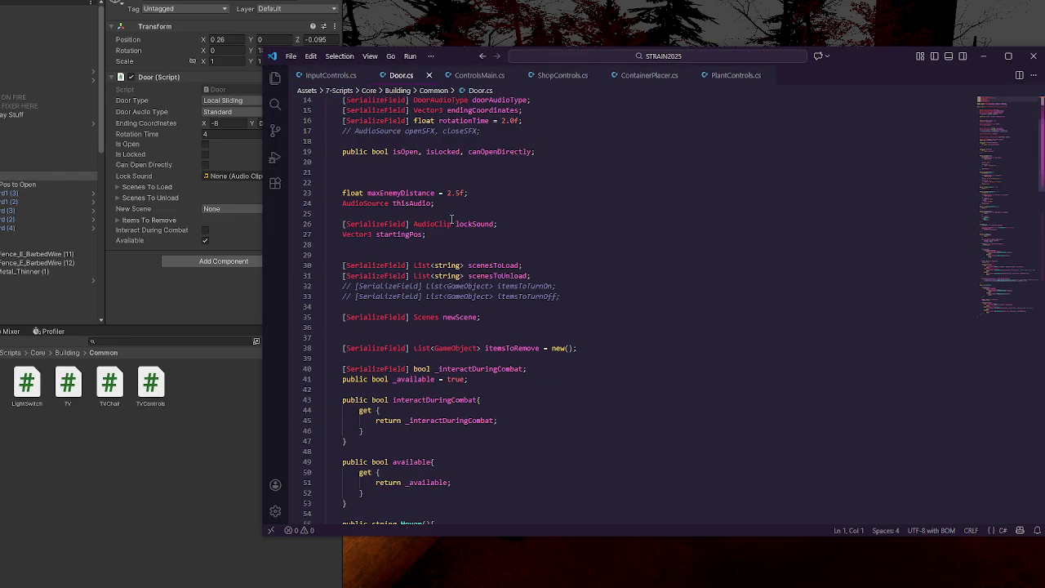
{"action": "double_click", "coordinate": [475, 224]}
{"action": "left_click", "coordinate": [520, 222]}
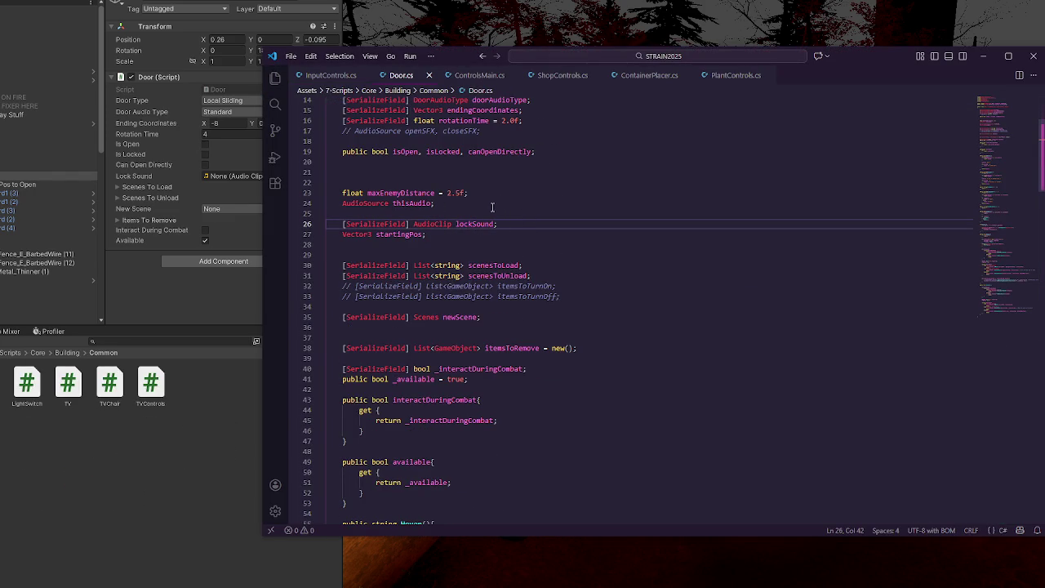
{"action": "scroll", "coordinate": [498, 205], "scroll_direction": "up", "scroll_amount": 4}
{"action": "double_click", "coordinate": [481, 163]}
{"action": "left_click", "coordinate": [556, 349]}
{"action": "left_click", "coordinate": [518, 360]}
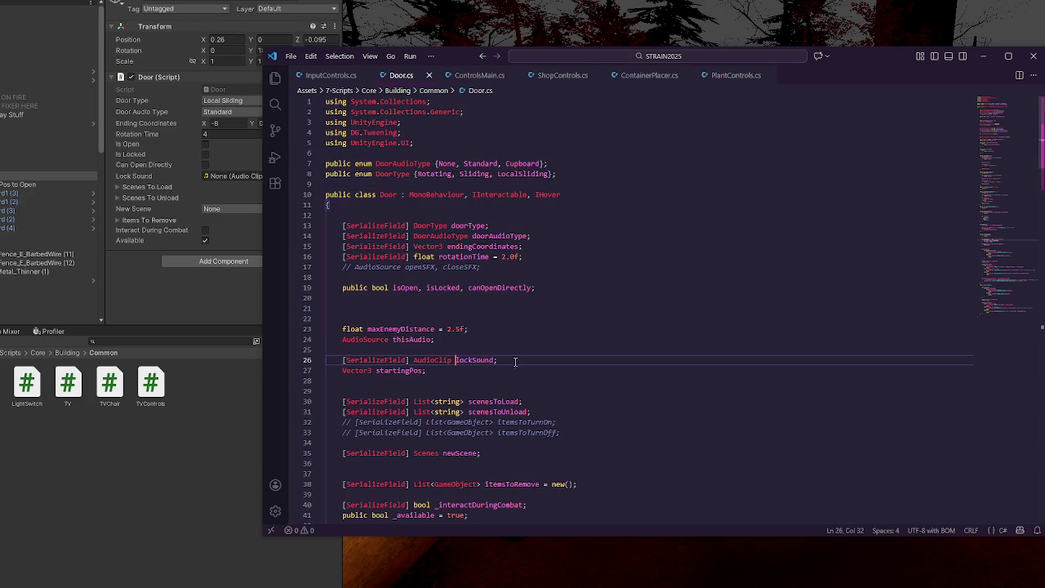
{"action": "type", "text": "customDoorS"}
{"action": "type", "text": "ound;"}
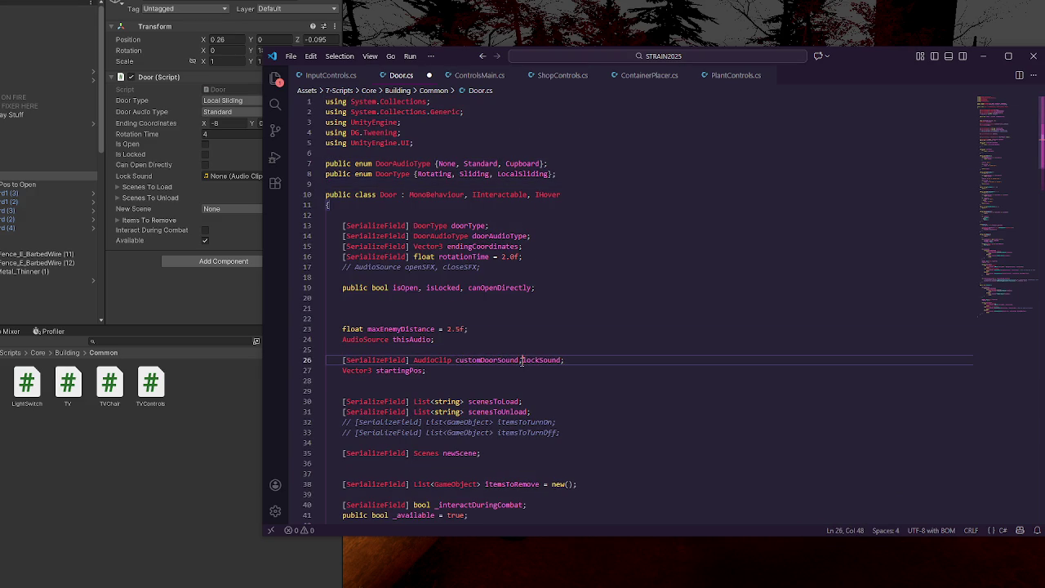
{"action": "key", "text": "ctrl+s"}
{"action": "key", "text": "alt+Tab"}
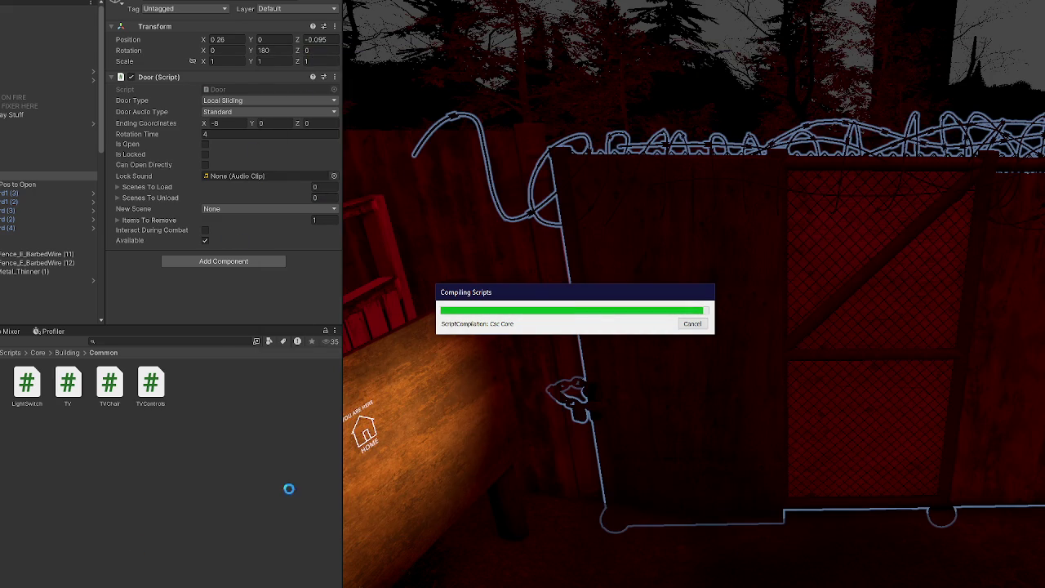
Step: Check the DoorAudioType enum, then switch the gate's Door Type to Rotating and then Sliding
{"action": "key", "text": "alt+Tab"}
{"action": "left_click", "coordinate": [560, 165]}
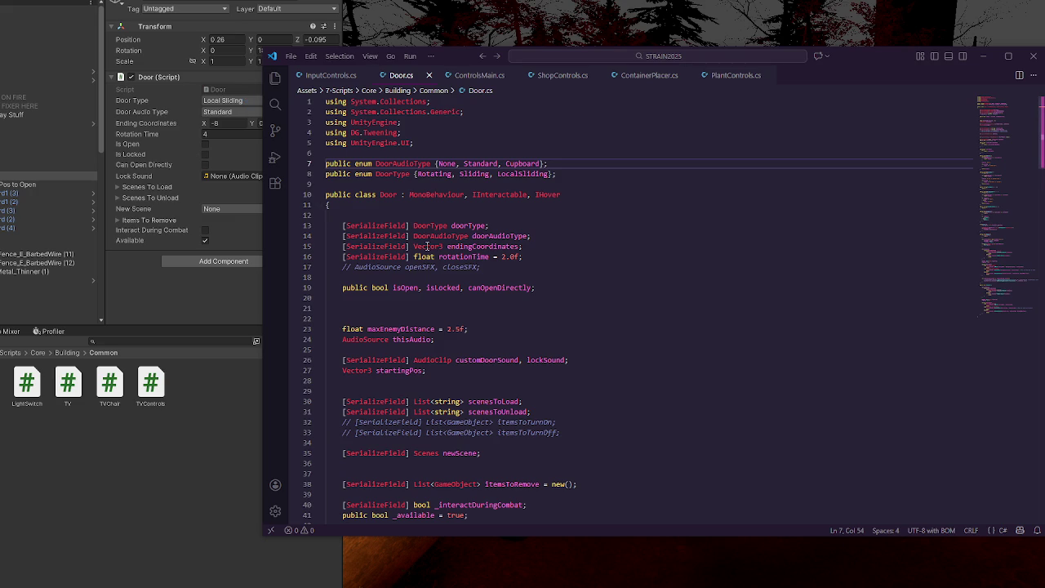
{"action": "left_click", "coordinate": [233, 100]}
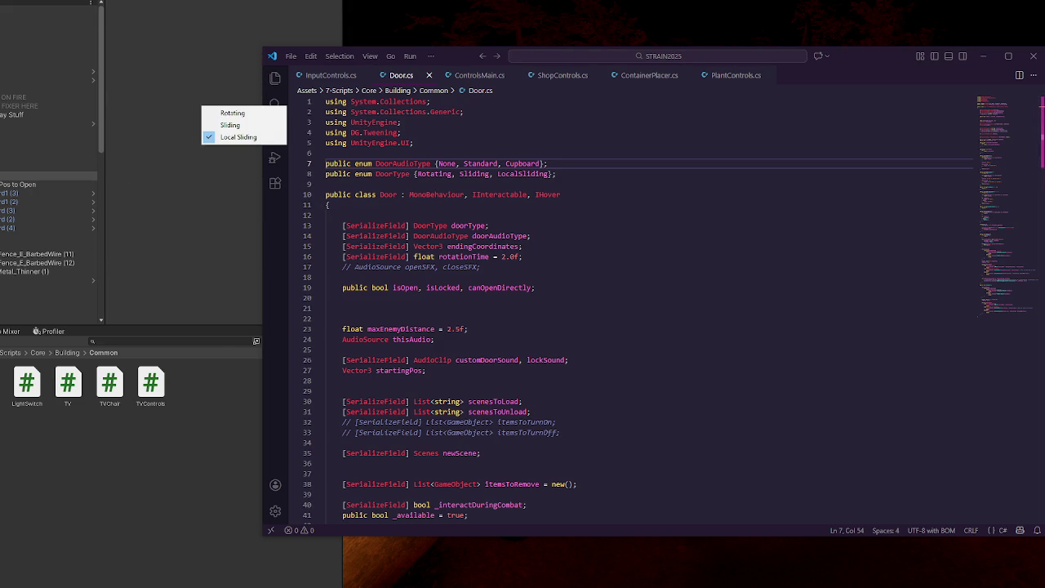
{"action": "left_click", "coordinate": [237, 101]}
{"action": "left_click", "coordinate": [239, 104]}
{"action": "left_click", "coordinate": [232, 113]}
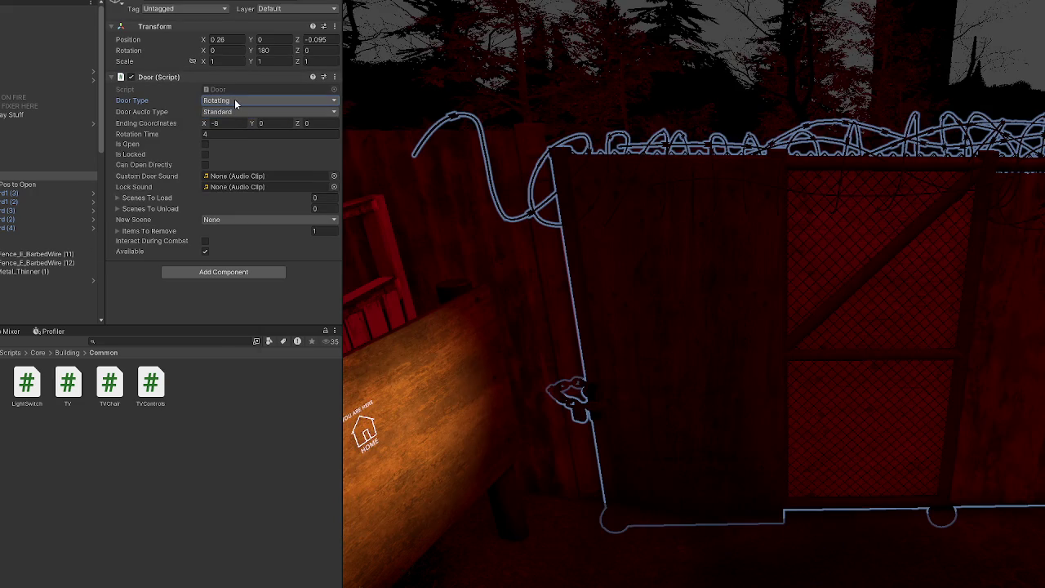
{"action": "left_click", "coordinate": [234, 99]}
{"action": "left_click", "coordinate": [241, 123]}
{"action": "key", "text": "alt+Tab"}
Step: Add blank lines in the else-if block of OpenIt and comment out the door audio type switch
{"action": "scroll", "coordinate": [393, 298], "scroll_direction": "up", "scroll_amount": 3}
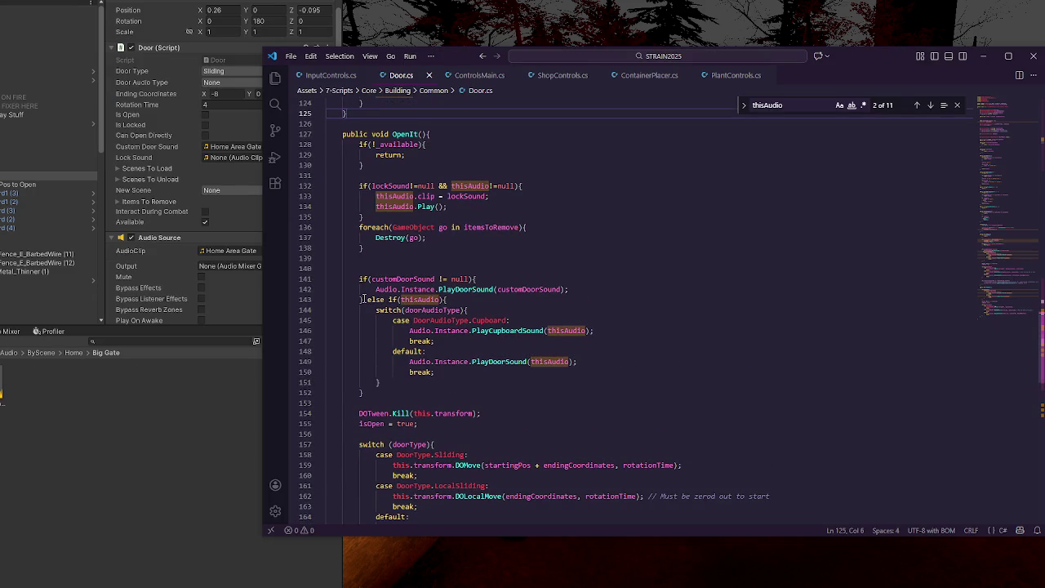
{"action": "left_click", "coordinate": [472, 300]}
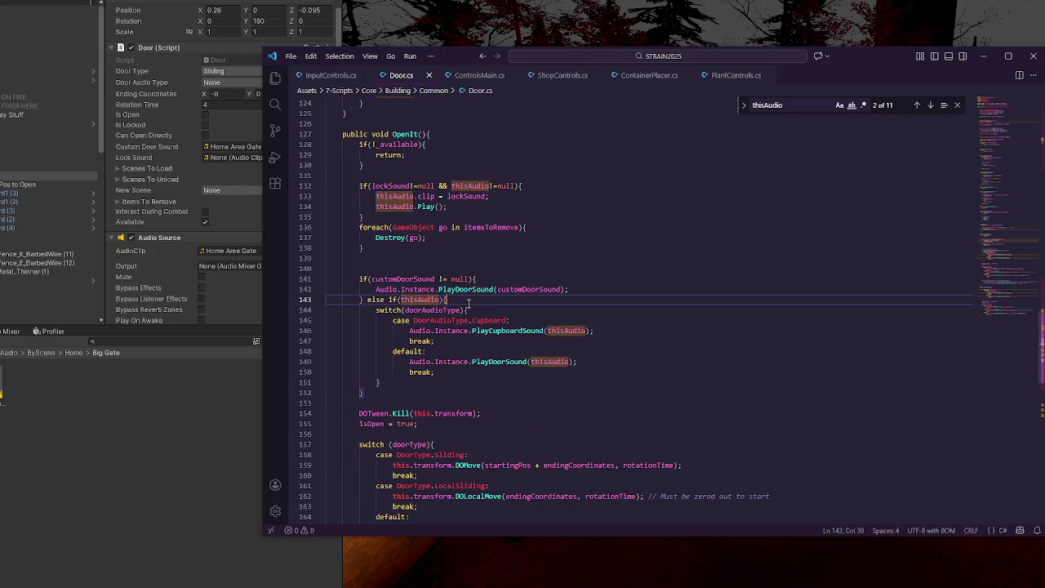
{"action": "key", "text": "Return"}
{"action": "key", "text": "Return"}
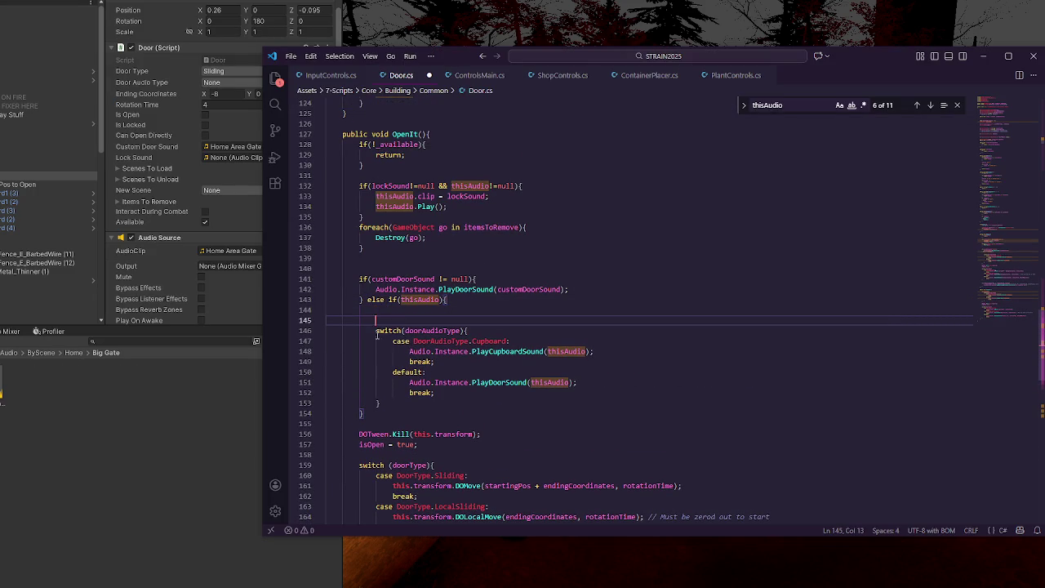
{"action": "left_click_drag", "start_coordinate": [376, 331], "coordinate": [396, 400]}
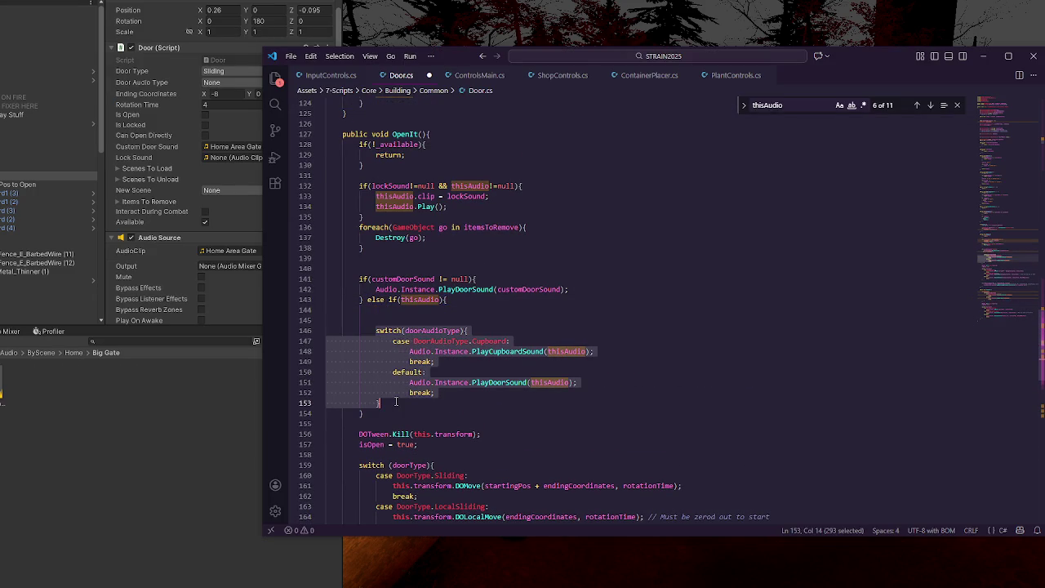
{"action": "key", "text": "ctrl+slash"}
Step: Copy the custom door sound playback call onto line 144, using thisAudio as its argument
{"action": "left_click_drag", "start_coordinate": [375, 289], "coordinate": [562, 290]}
{"action": "key", "text": "ctrl+c"}
{"action": "left_click", "coordinate": [480, 309]}
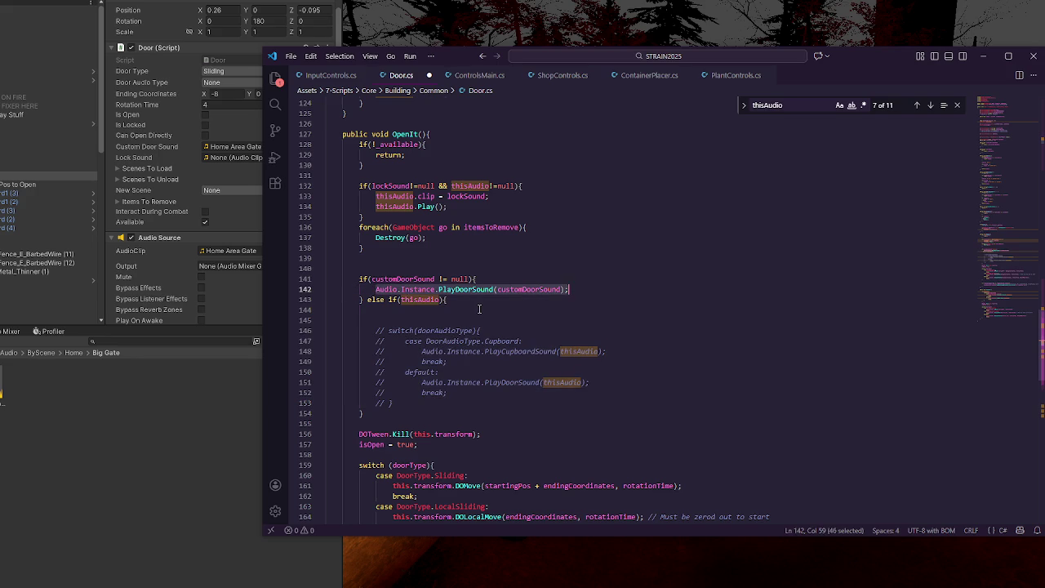
{"action": "key", "text": "ctrl+v"}
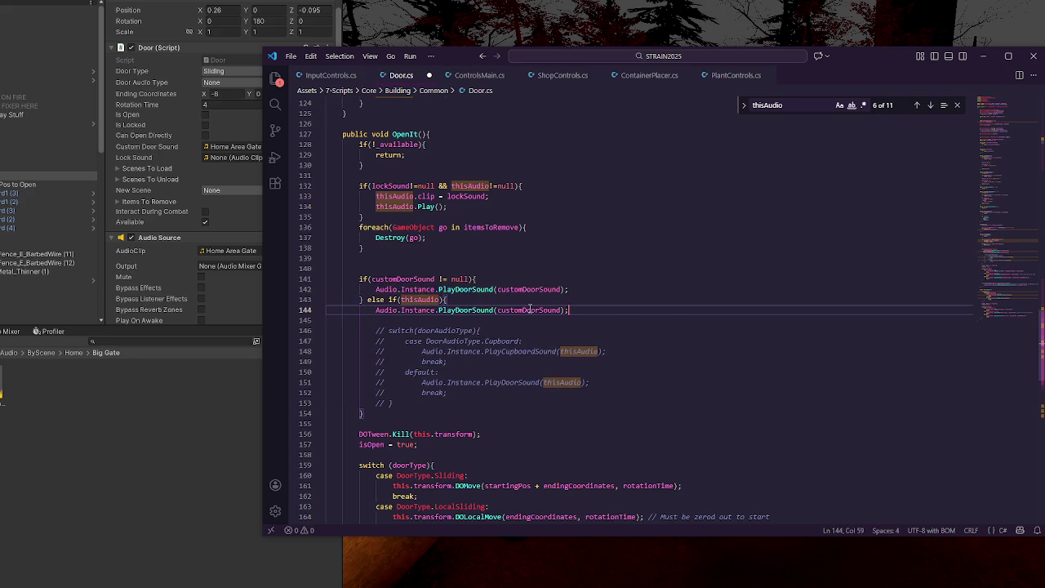
{"action": "key", "text": "F3"}
{"action": "key", "text": "ctrl+c"}
{"action": "double_click", "coordinate": [529, 311]}
{"action": "key", "text": "ctrl+v"}
Step: Delete the customDoorSound if-block and the leftover else, then save Door.cs
{"action": "mouse_move", "coordinate": [581, 283]}
{"action": "left_mouse_down"}
{"action": "mouse_move", "coordinate": [581, 274]}
{"action": "mouse_move", "coordinate": [585, 290]}
{"action": "left_mouse_up"}
{"action": "key", "text": "Delete"}
{"action": "left_click", "coordinate": [570, 287]}
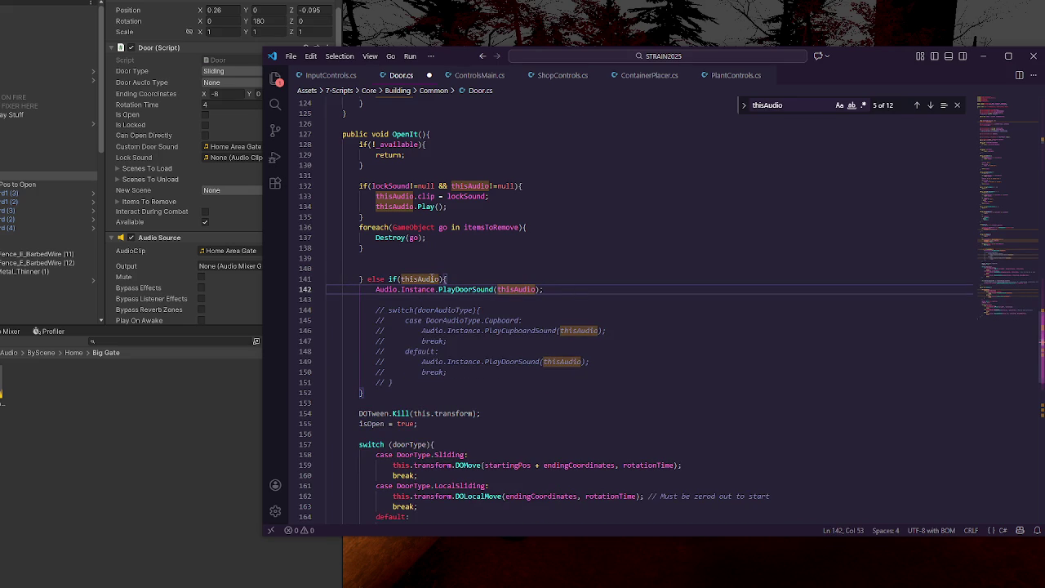
{"action": "left_click_drag", "start_coordinate": [389, 279], "coordinate": [359, 279]}
{"action": "key", "text": "BackSpace"}
{"action": "left_click", "coordinate": [470, 331]}
{"action": "key", "text": "ctrl+s"}
Step: Replace PlayDoorSound with Play so line 142 reads Audio.Instance.Play(thisAudio), save, and return to Unity
{"action": "left_click", "coordinate": [559, 301]}
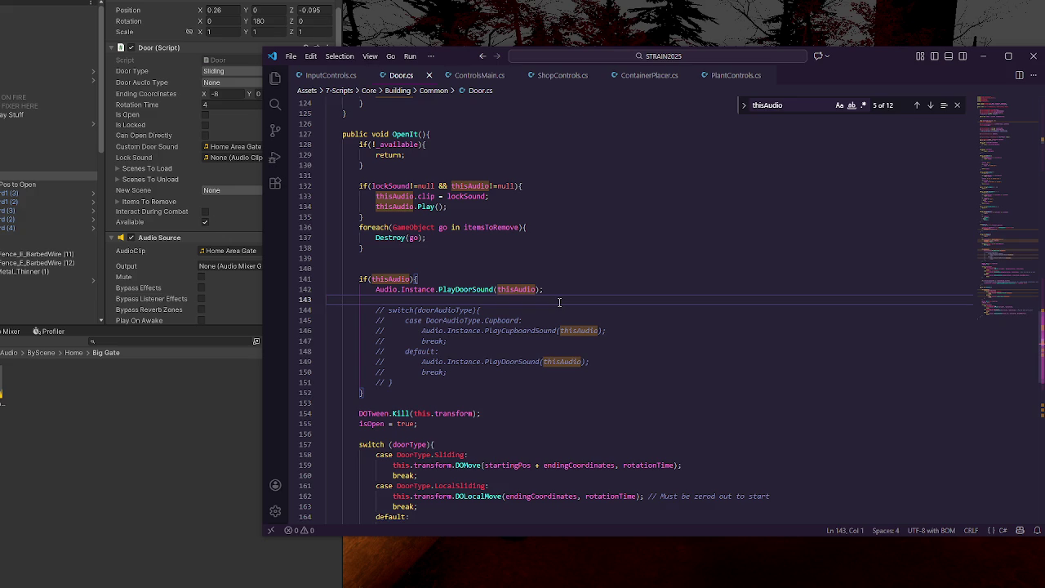
{"action": "double_click", "coordinate": [465, 290]}
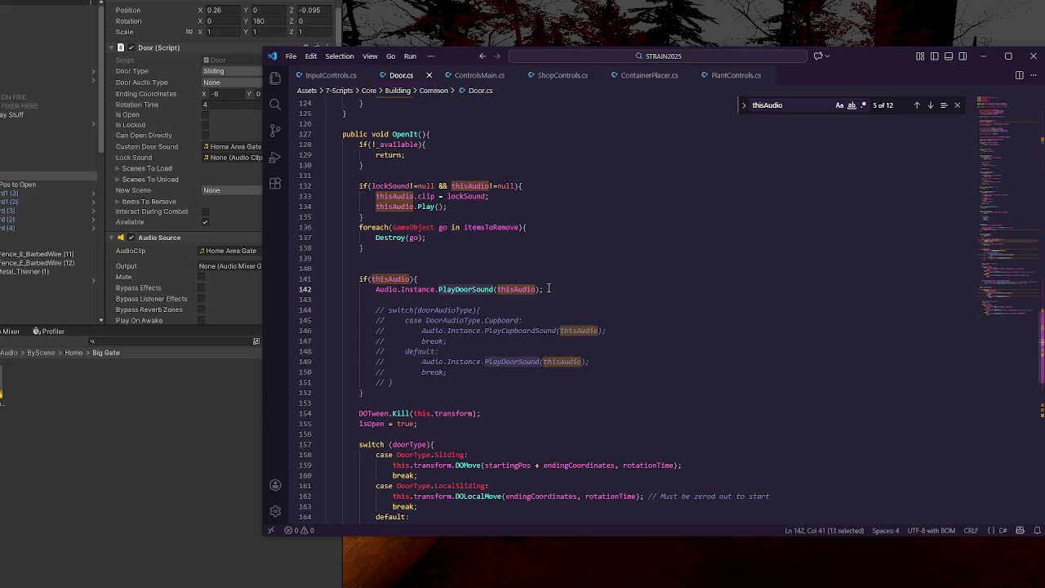
{"action": "scroll", "coordinate": [549, 289], "scroll_direction": "down", "scroll_amount": 3}
{"action": "scroll", "coordinate": [549, 288], "scroll_direction": "up", "scroll_amount": 5}
{"action": "scroll", "coordinate": [548, 288], "scroll_direction": "up", "scroll_amount": 2}
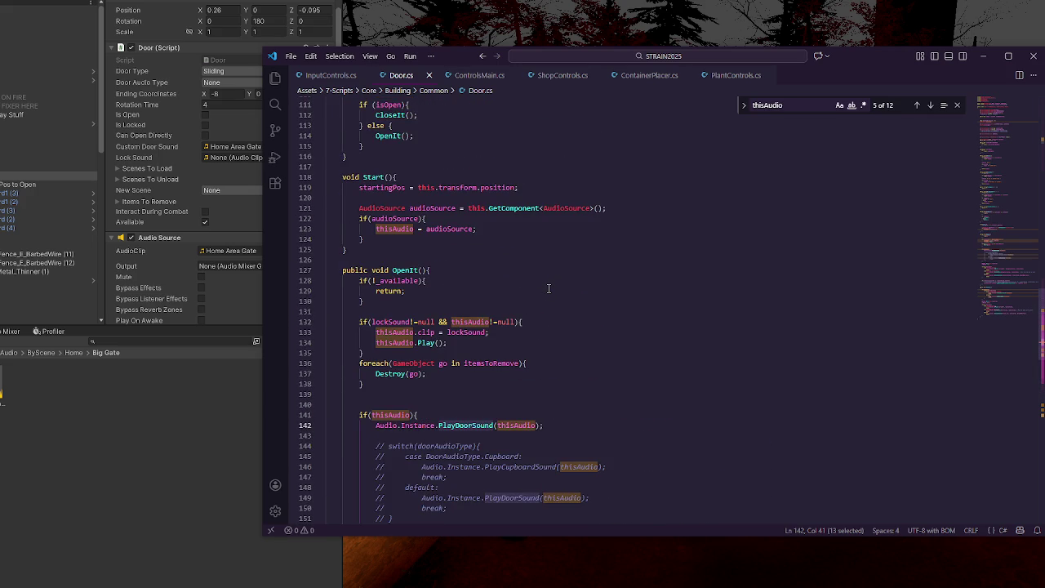
{"action": "scroll", "coordinate": [549, 288], "scroll_direction": "down", "scroll_amount": 3}
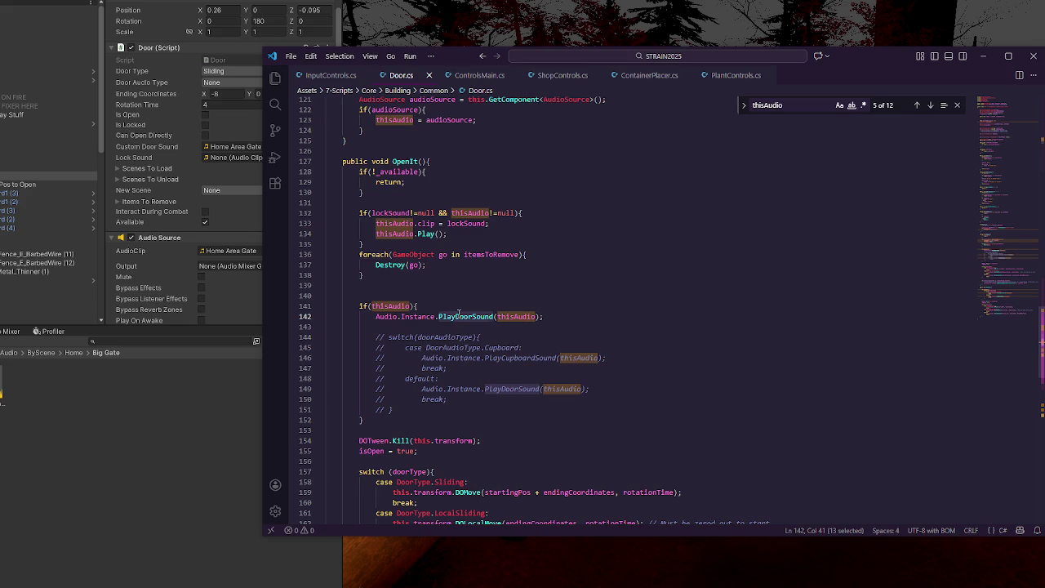
{"action": "type", "text": "Play"}
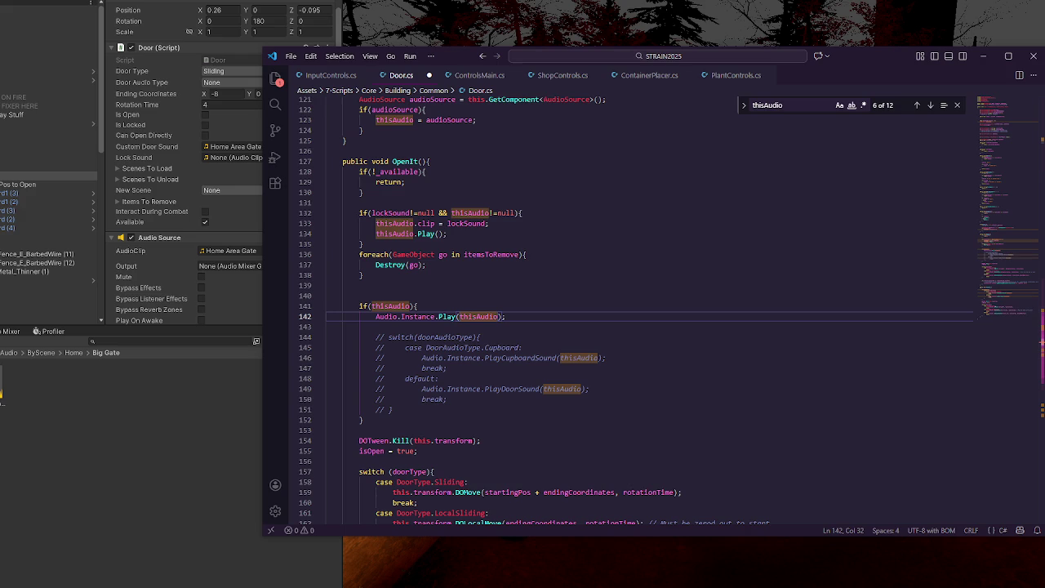
{"action": "key", "text": "ctrl+s"}
{"action": "left_click", "coordinate": [123, 345]}
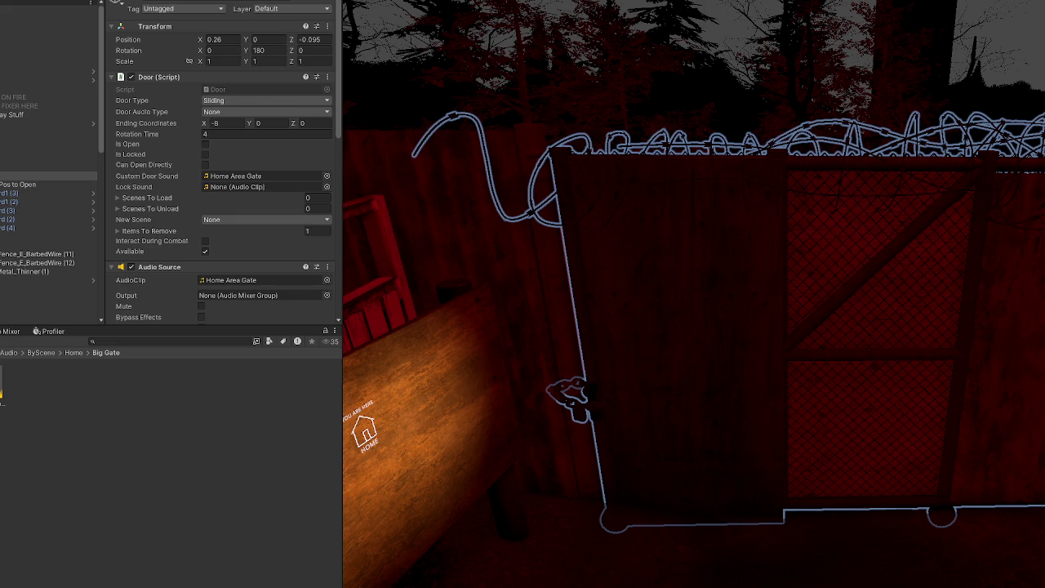
{"action": "left_click", "coordinate": [203, 388]}
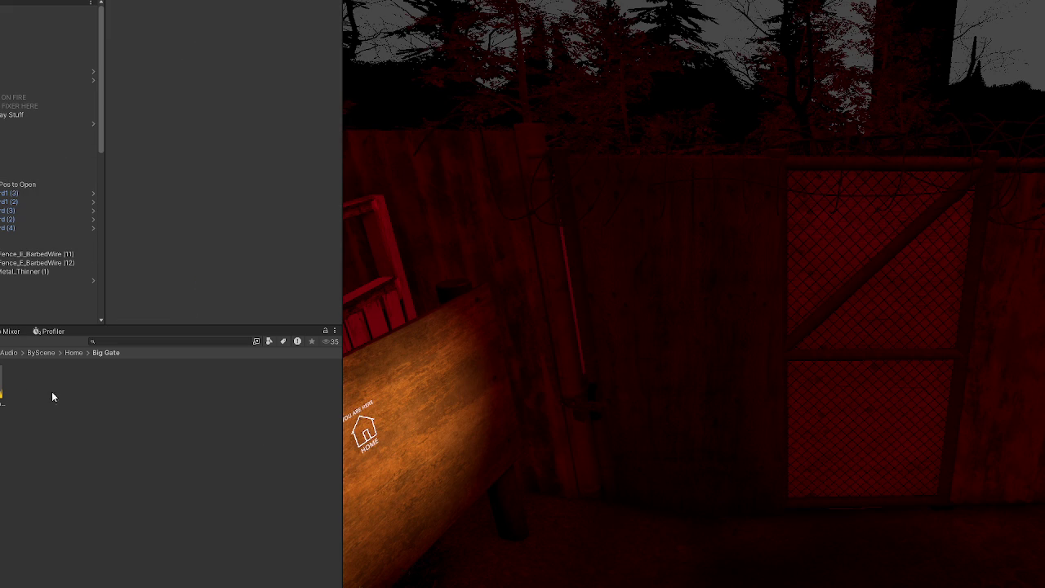
{"action": "left_click", "coordinate": [2, 397]}
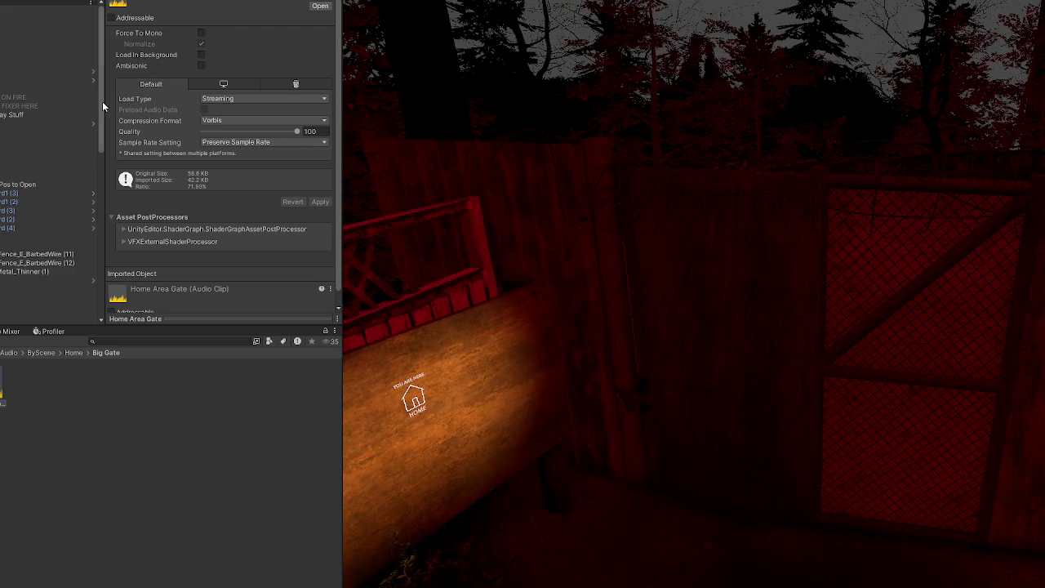
{"action": "left_click", "coordinate": [49, 176]}
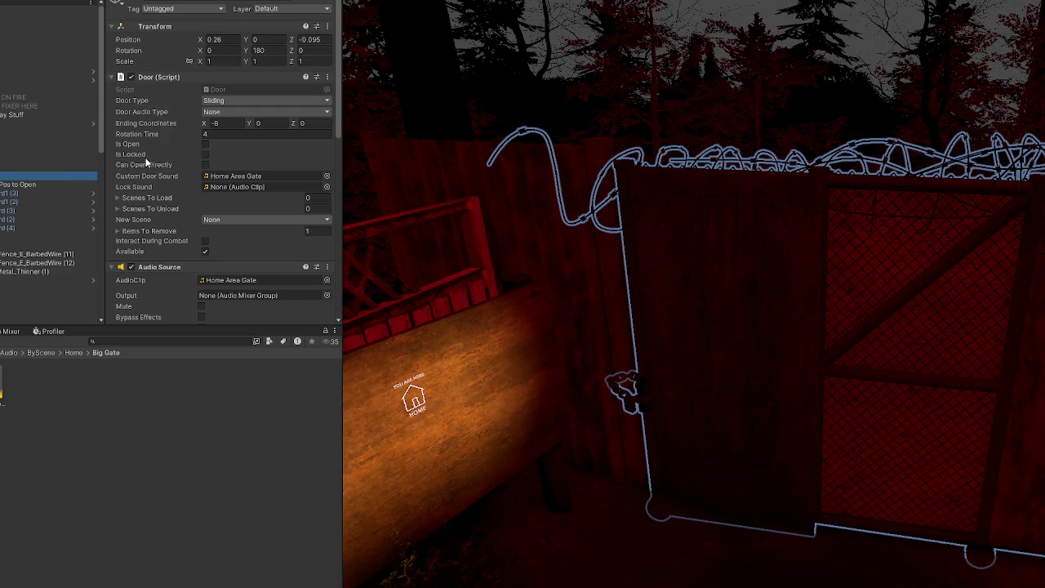
{"action": "left_click", "coordinate": [119, 231]}
{"action": "left_click", "coordinate": [118, 231]}
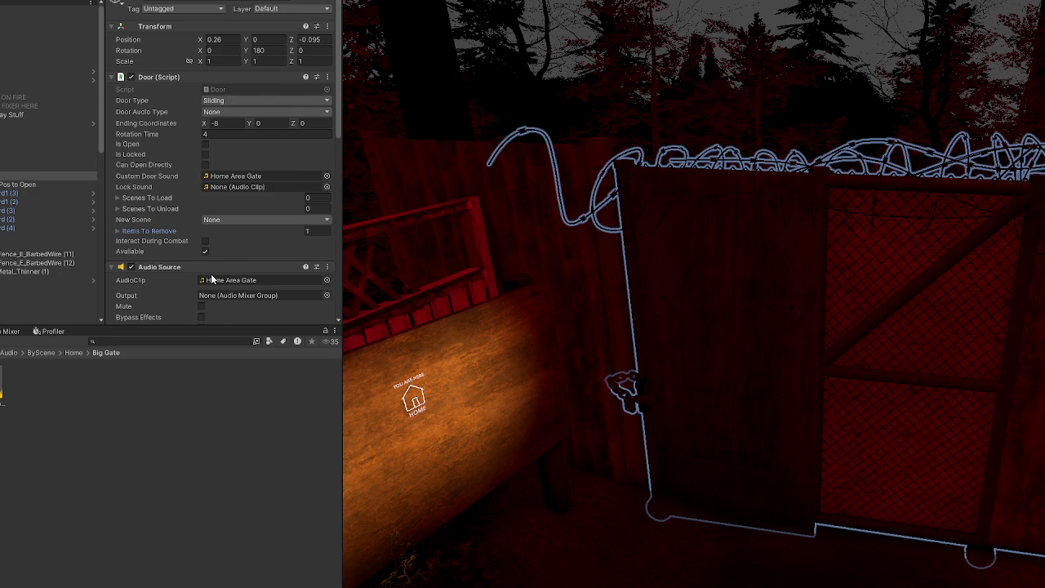
Step: Set the gate's Audio Source Spatial Blend to 1 and Doppler Level to 0, and lower Reverb Zone Mix
{"action": "scroll", "coordinate": [210, 280], "scroll_direction": "down", "scroll_amount": 6}
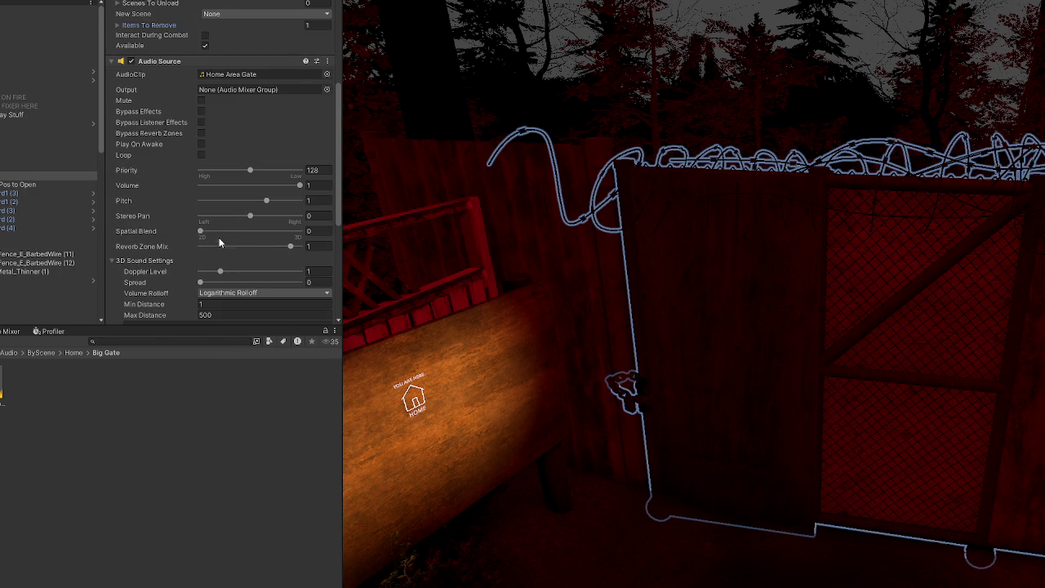
{"action": "left_click_drag", "start_coordinate": [235, 232], "coordinate": [303, 232]}
{"action": "left_click_drag", "start_coordinate": [215, 271], "coordinate": [198, 270]}
{"action": "mouse_move", "coordinate": [253, 246]}
{"action": "left_mouse_down"}
{"action": "mouse_move", "coordinate": [267, 245]}
{"action": "mouse_move", "coordinate": [244, 246]}
{"action": "left_mouse_up"}
Step: Set Volume Rolloff to Linear and Max Distance to 20
{"action": "scroll", "coordinate": [234, 192], "scroll_direction": "down", "scroll_amount": 3}
{"action": "left_click", "coordinate": [245, 174]}
{"action": "left_click", "coordinate": [233, 200]}
{"action": "left_click", "coordinate": [145, 197]}
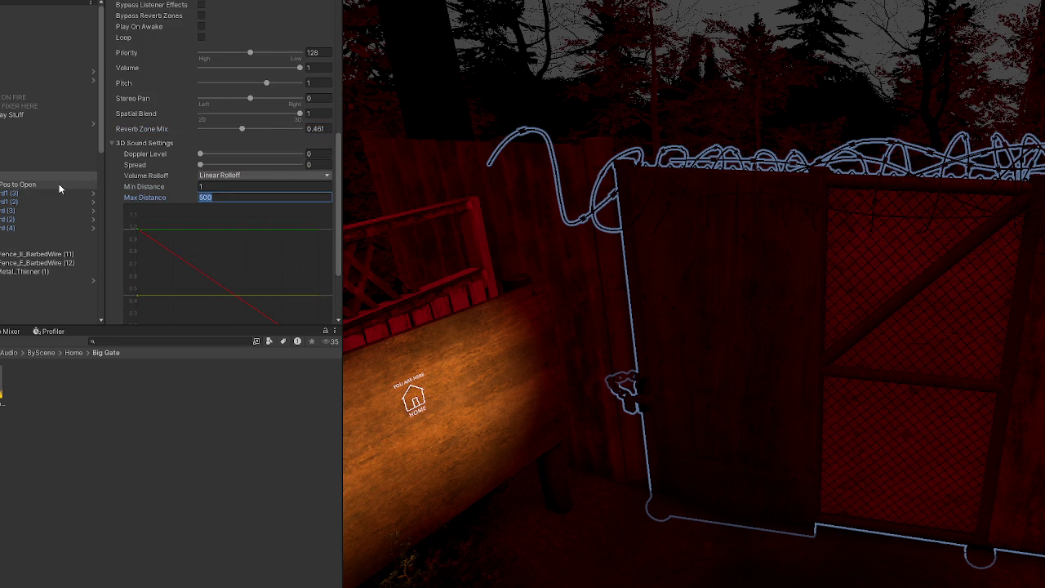
{"action": "type", "text": "20"}
{"action": "scroll", "coordinate": [211, 206], "scroll_direction": "down", "scroll_amount": 2}
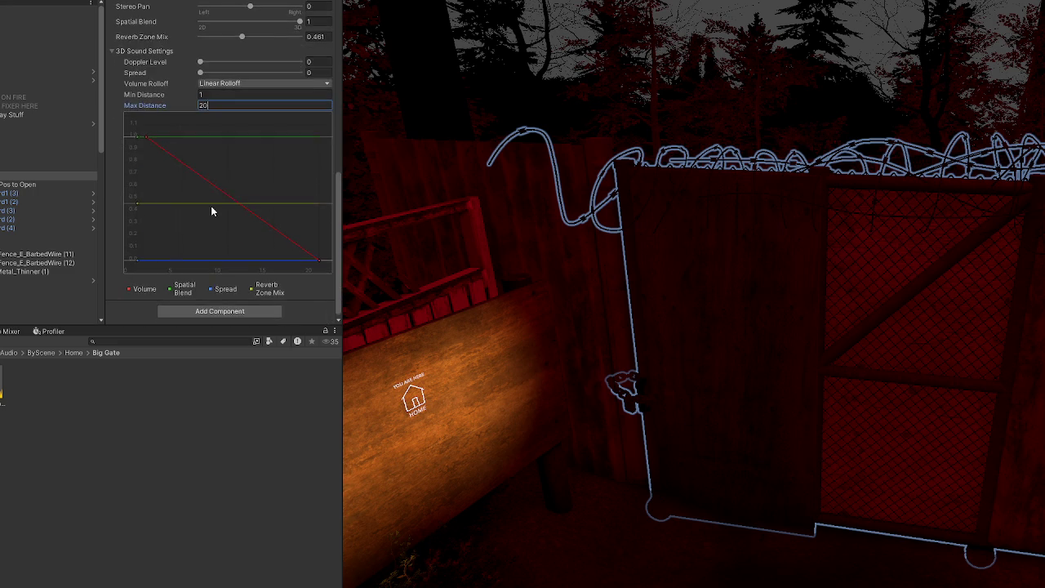
{"action": "scroll", "coordinate": [176, 187], "scroll_direction": "up", "scroll_amount": 4}
{"action": "left_click", "coordinate": [67, 175]}
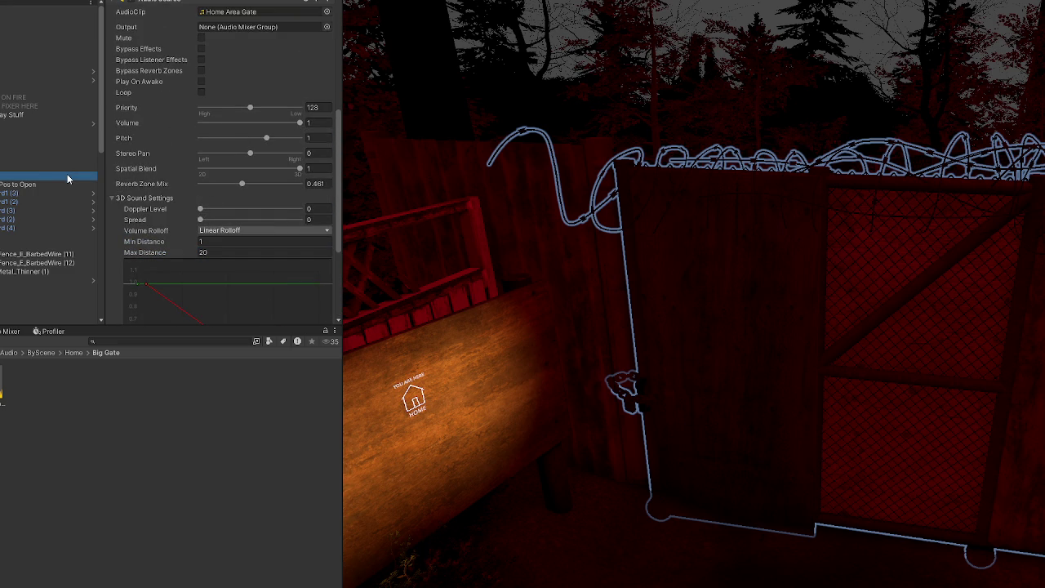
{"action": "scroll", "coordinate": [181, 163], "scroll_direction": "down", "scroll_amount": 4}
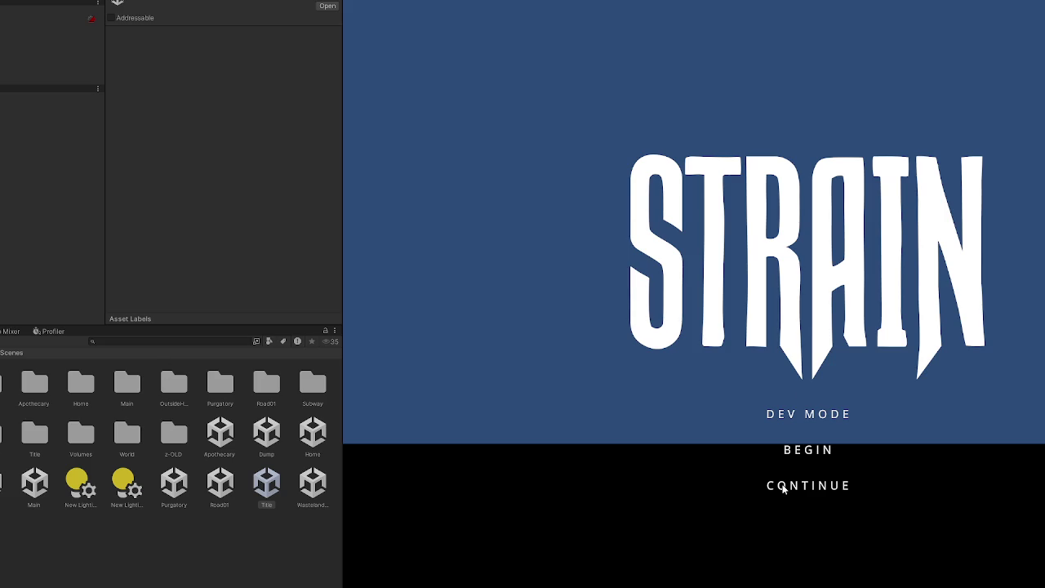
Step: Load into the game from the STRAIN title menu
{"action": "left_click", "coordinate": [789, 413]}
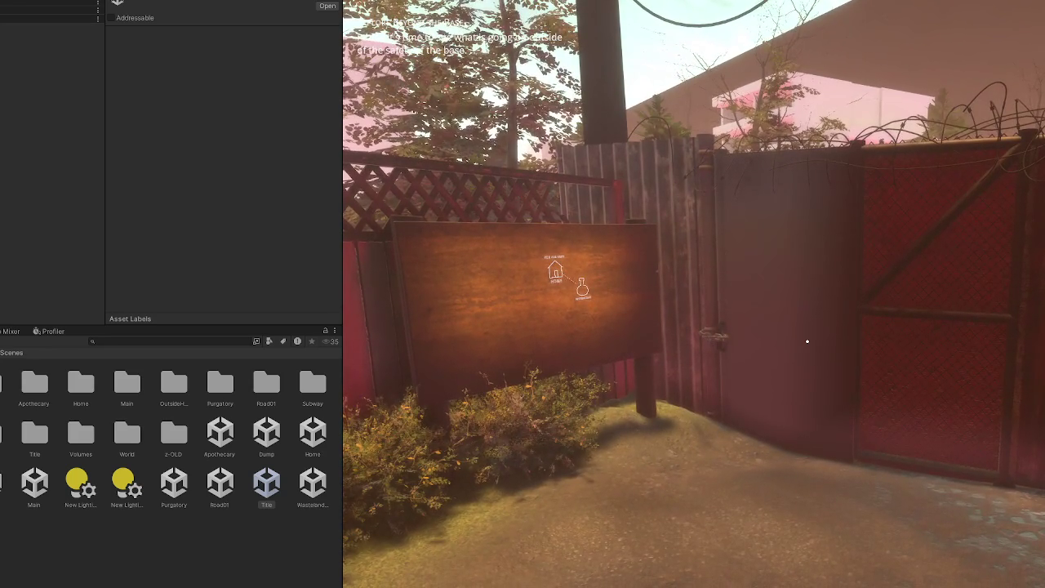
Step: Walk toward the wooden sign and the home gate
{"action": "key", "text": "w"}
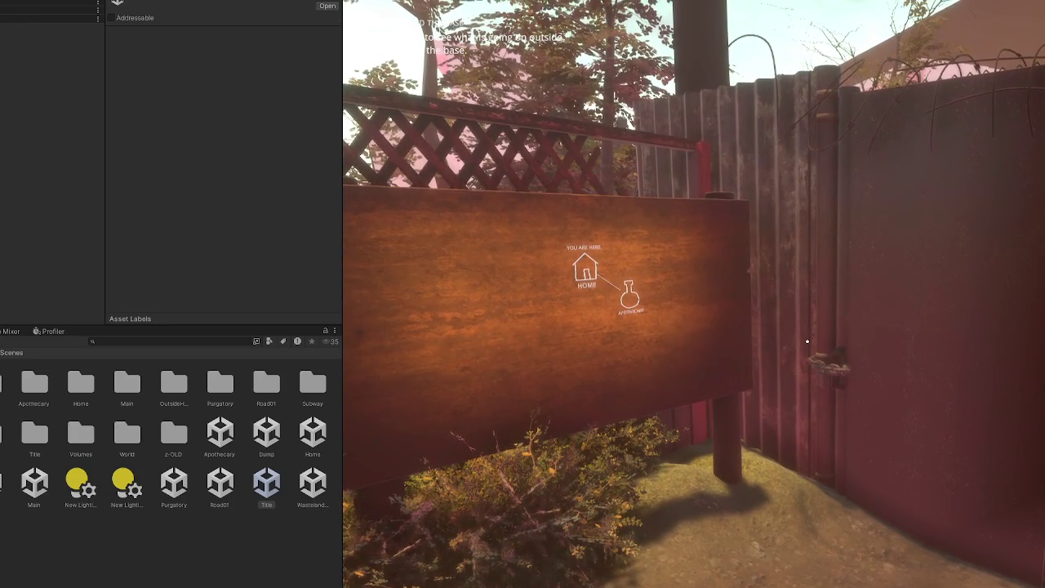
Step: Walk up to the padlocked gate, open it to hear its sound, and bring up the stats menu
{"action": "key", "text": "w"}
{"action": "key", "text": "e"}
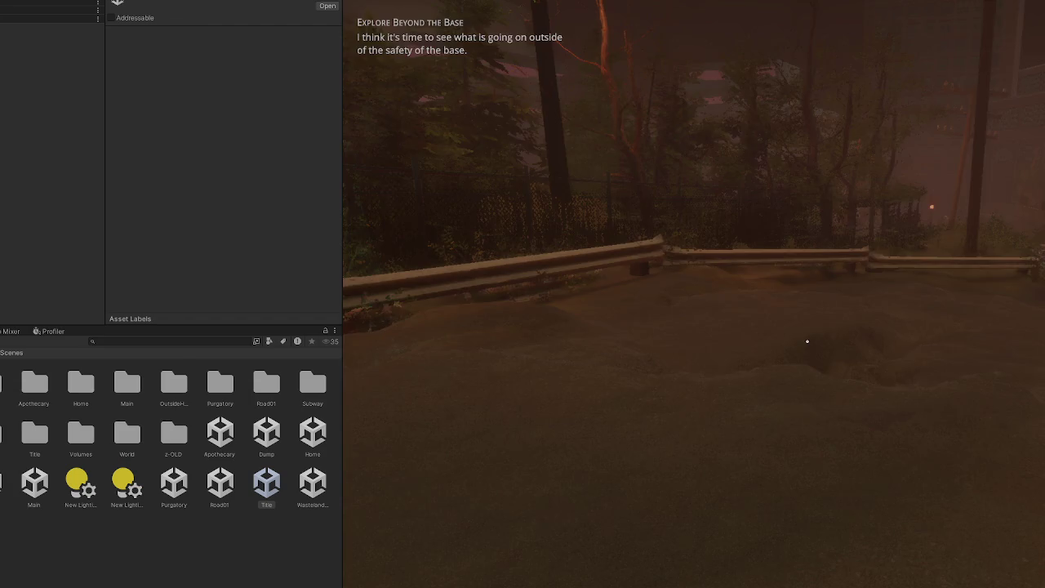
{"action": "key", "text": "Tab"}
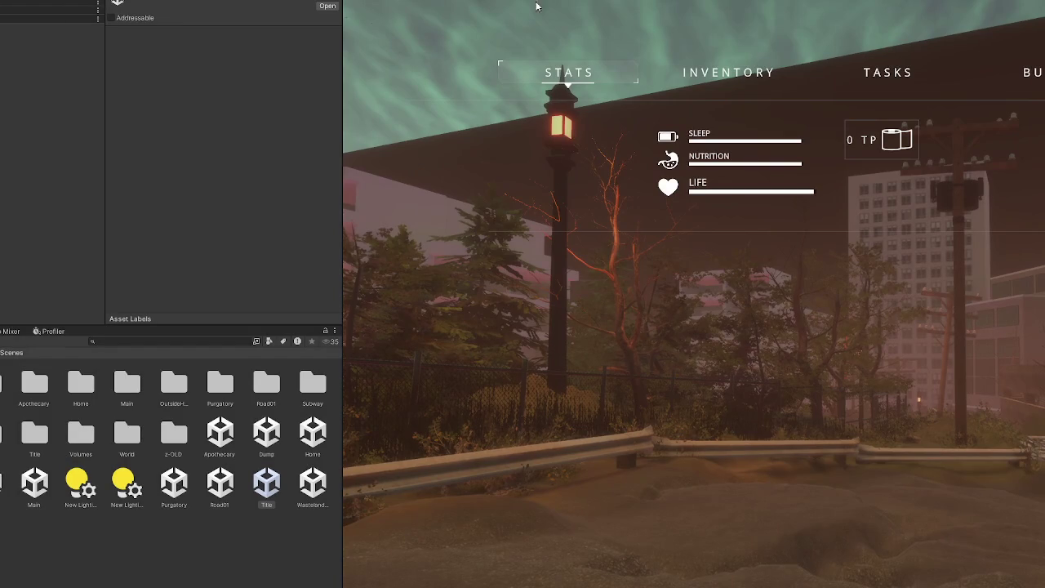
{"action": "key", "text": "alt+Tab"}
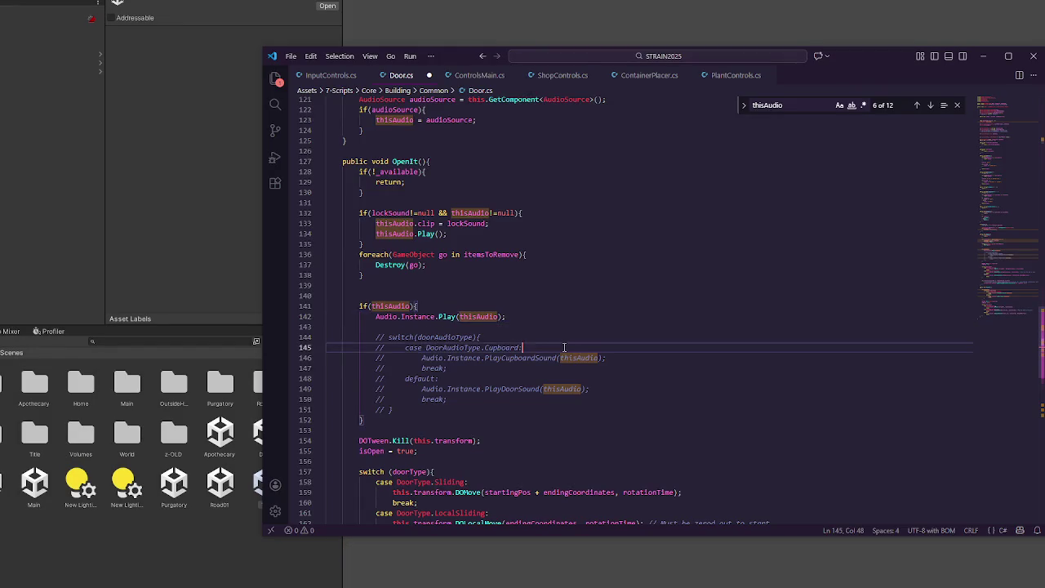
Step: Scroll Door.cs up to its field declarations and place the caret after maxEnemyDistance
{"action": "scroll", "coordinate": [570, 351], "scroll_direction": "up", "scroll_amount": 8}
{"action": "scroll", "coordinate": [576, 356], "scroll_direction": "up", "scroll_amount": 15}
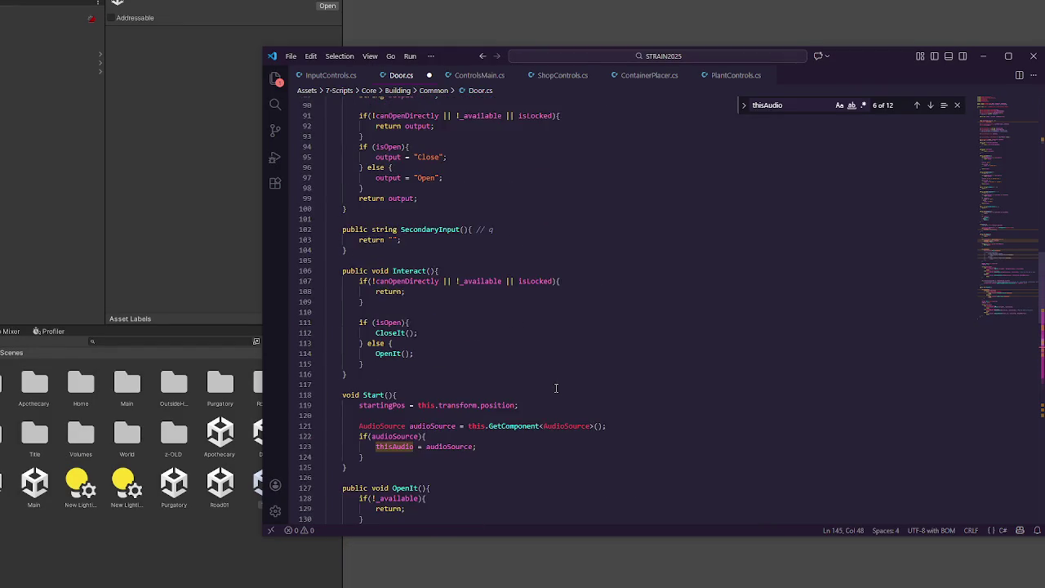
{"action": "scroll", "coordinate": [582, 361], "scroll_direction": "up", "scroll_amount": 18}
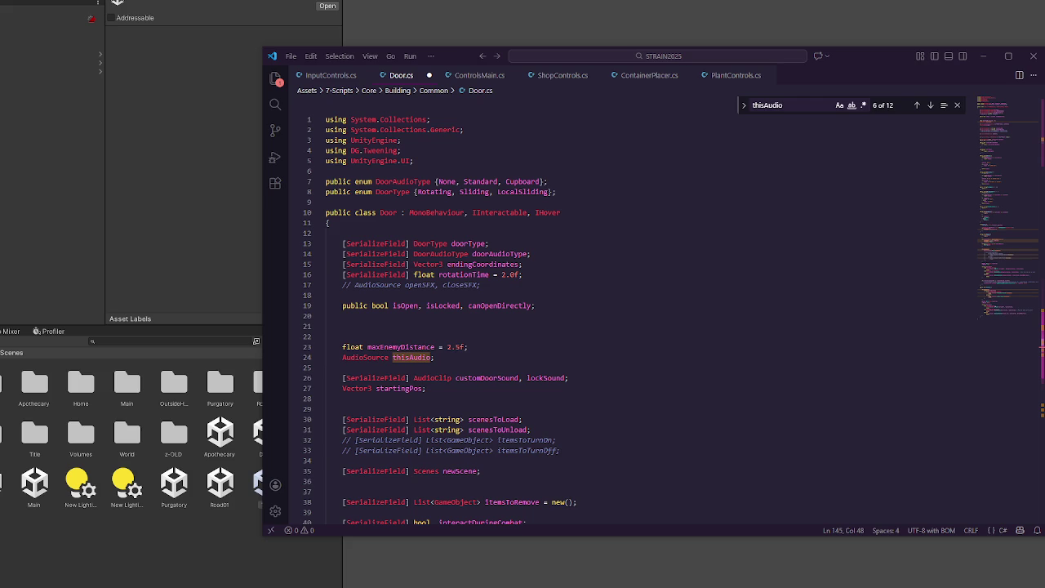
{"action": "left_click", "coordinate": [547, 348]}
{"action": "scroll", "coordinate": [547, 261], "scroll_direction": "down", "scroll_amount": 4}
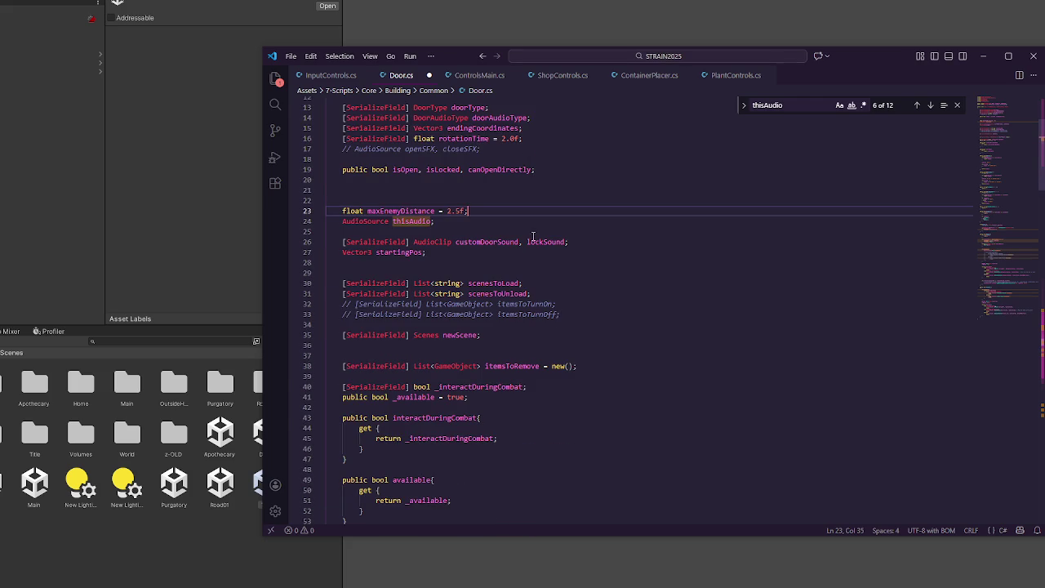
{"action": "scroll", "coordinate": [527, 447], "scroll_direction": "up", "scroll_amount": 4}
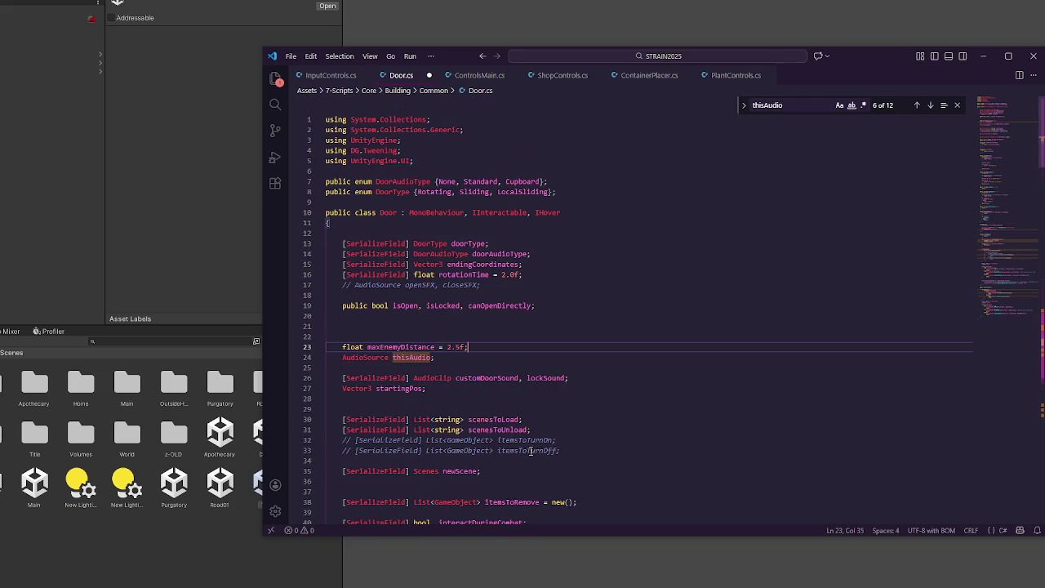
{"action": "scroll", "coordinate": [447, 464], "scroll_direction": "down", "scroll_amount": 5}
{"action": "scroll", "coordinate": [488, 421], "scroll_direction": "down", "scroll_amount": 9}
{"action": "scroll", "coordinate": [491, 426], "scroll_direction": "down", "scroll_amount": 19}
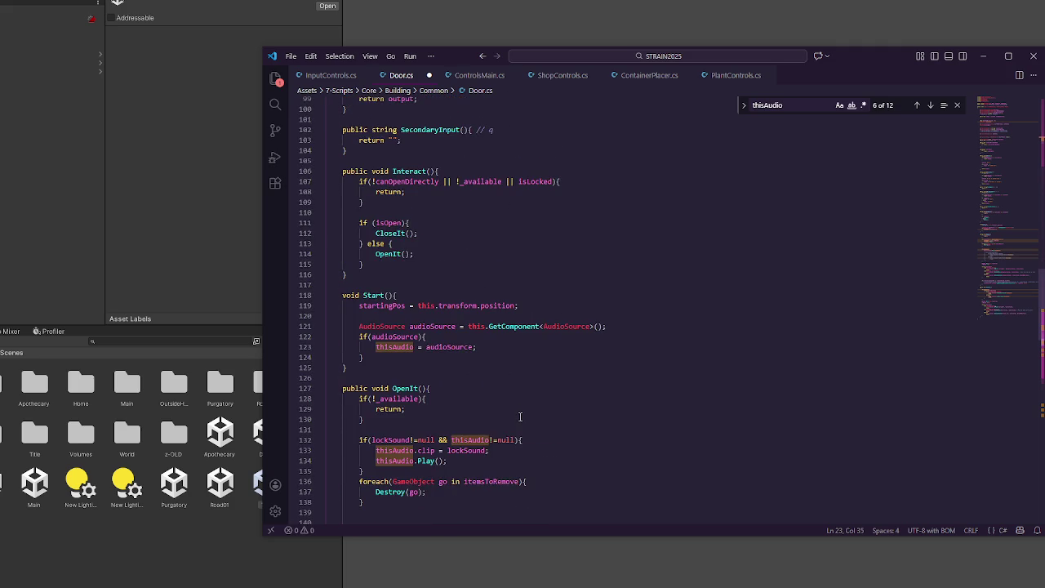
{"action": "scroll", "coordinate": [520, 417], "scroll_direction": "down", "scroll_amount": 8}
{"action": "scroll", "coordinate": [521, 417], "scroll_direction": "down", "scroll_amount": 4}
{"action": "scroll", "coordinate": [521, 417], "scroll_direction": "up", "scroll_amount": 4}
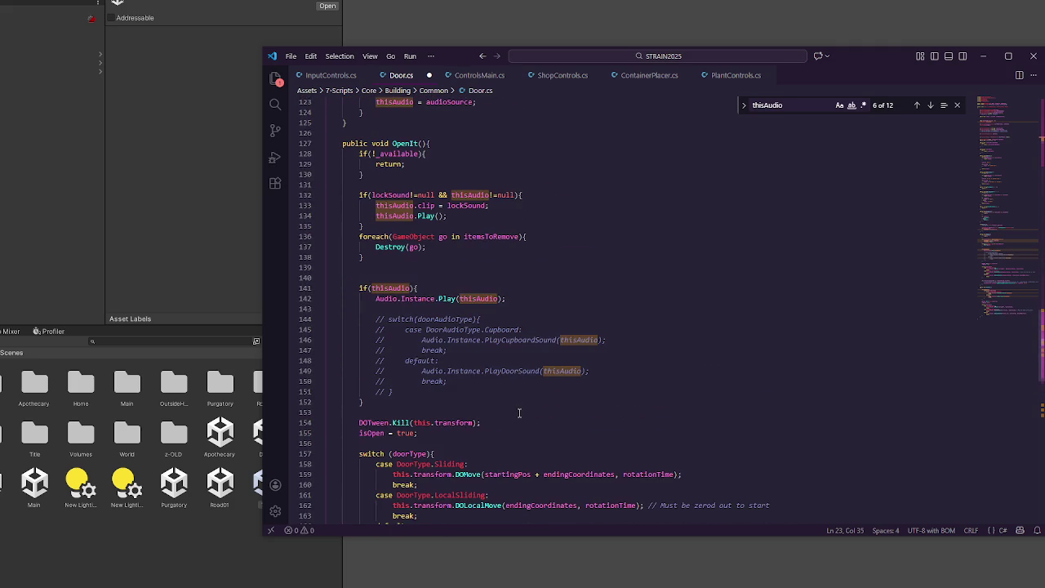
{"action": "scroll", "coordinate": [520, 417], "scroll_direction": "up", "scroll_amount": 4}
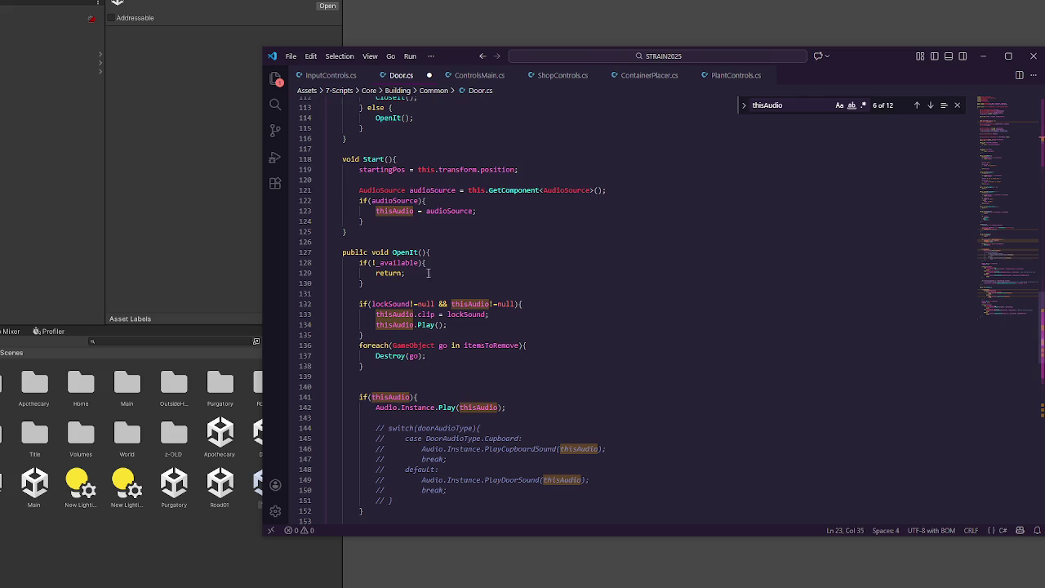
{"action": "left_click", "coordinate": [402, 289]}
{"action": "left_click", "coordinate": [424, 376]}
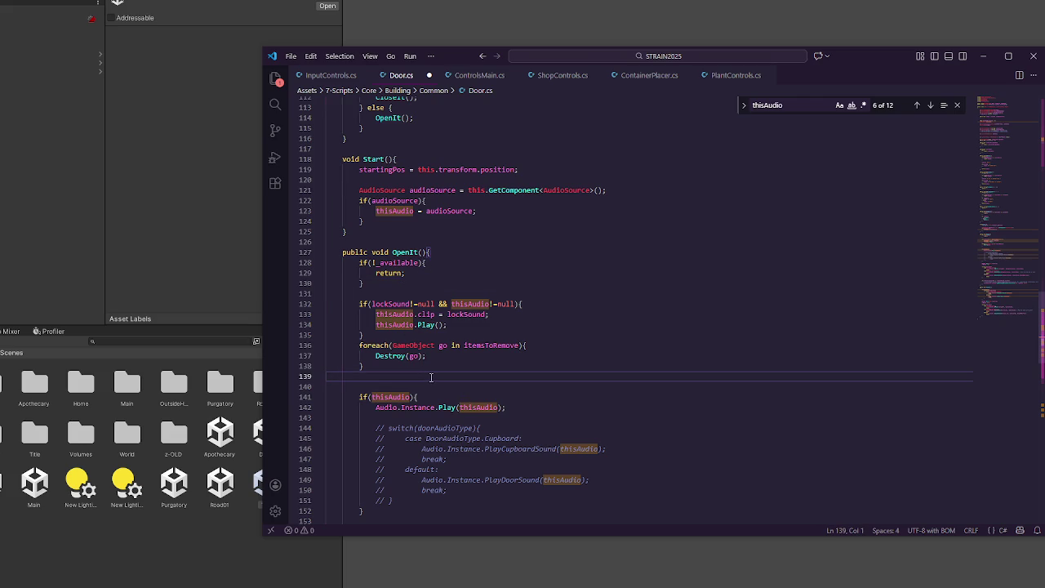
{"action": "double_click", "coordinate": [406, 252]}
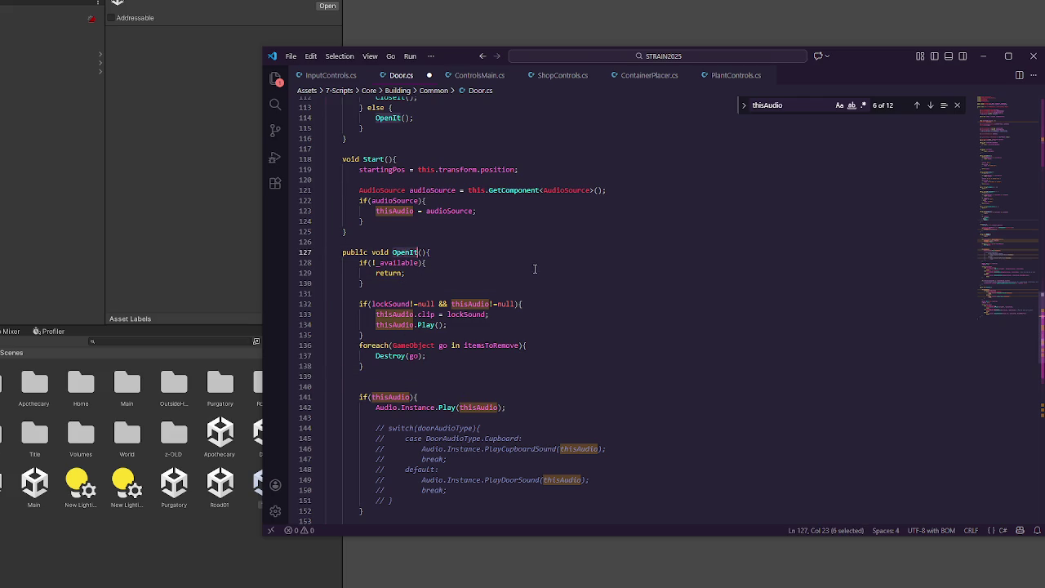
{"action": "scroll", "coordinate": [532, 273], "scroll_direction": "down", "scroll_amount": 9}
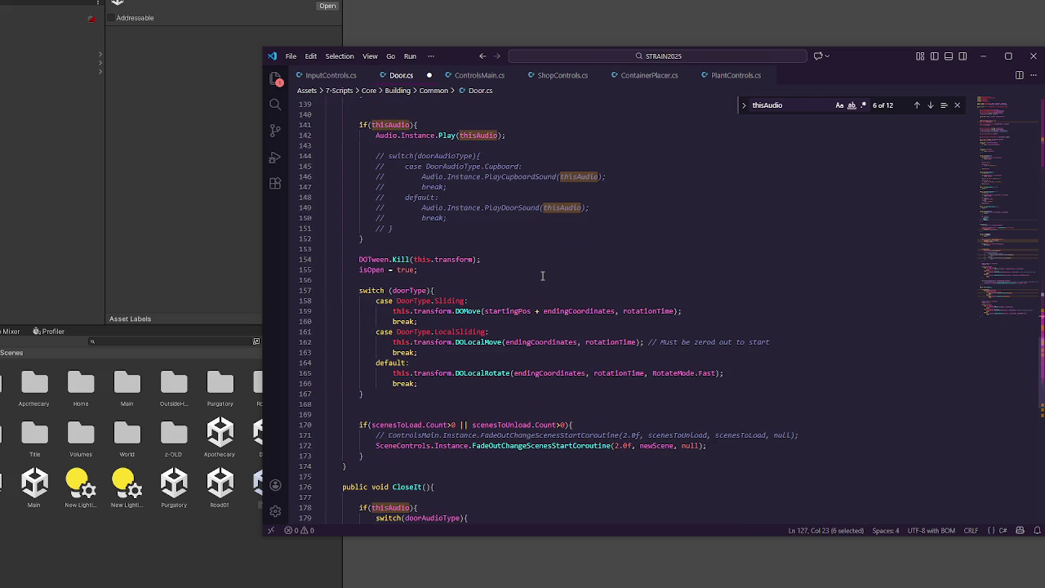
{"action": "scroll", "coordinate": [542, 276], "scroll_direction": "down", "scroll_amount": 8}
{"action": "scroll", "coordinate": [541, 281], "scroll_direction": "up", "scroll_amount": 13}
{"action": "scroll", "coordinate": [541, 284], "scroll_direction": "up", "scroll_amount": 4}
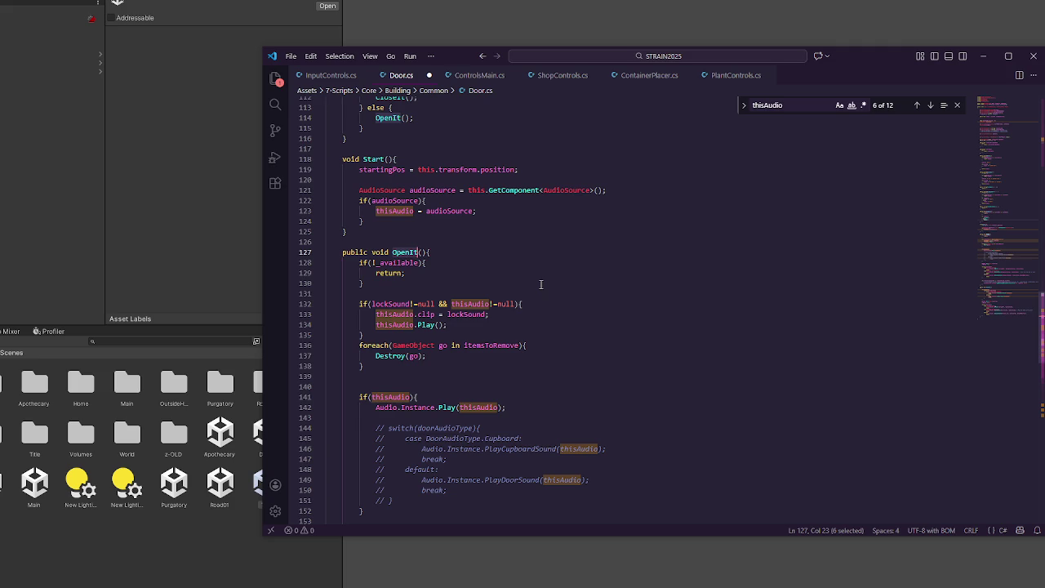
Step: Delete the extra blank line between the foreach block and the audio block in OpenIt
{"action": "scroll", "coordinate": [541, 285], "scroll_direction": "down", "scroll_amount": 5}
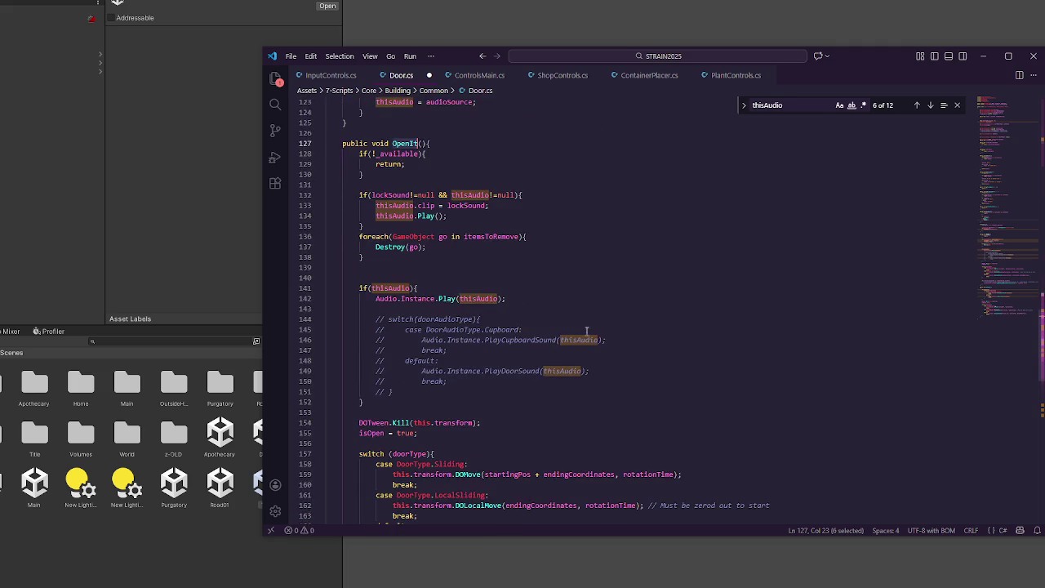
{"action": "scroll", "coordinate": [585, 333], "scroll_direction": "up", "scroll_amount": 4}
{"action": "left_click", "coordinate": [449, 255]}
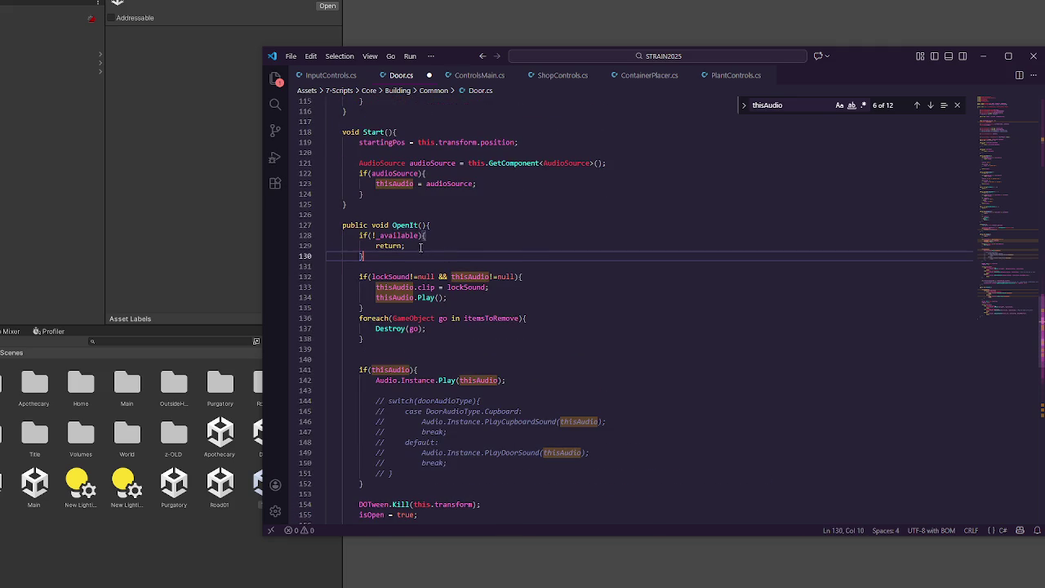
{"action": "scroll", "coordinate": [416, 237], "scroll_direction": "down", "scroll_amount": 8}
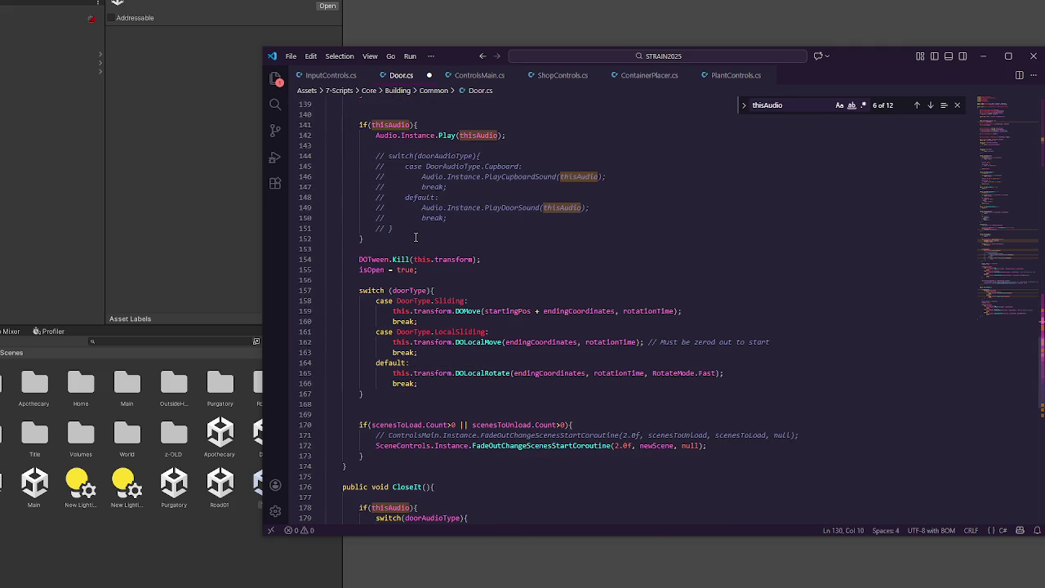
{"action": "scroll", "coordinate": [416, 237], "scroll_direction": "up", "scroll_amount": 8}
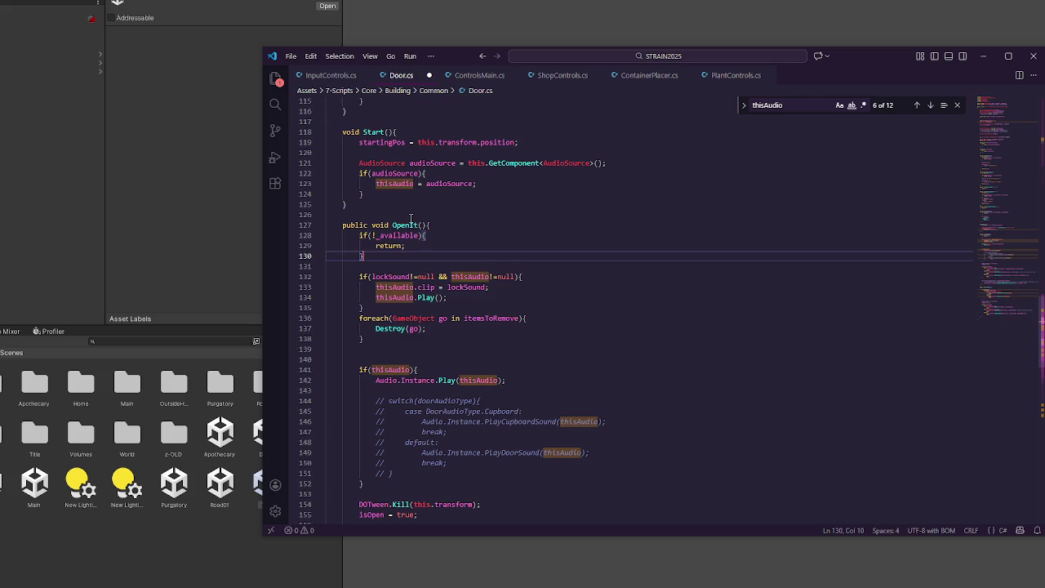
{"action": "double_click", "coordinate": [410, 224]}
{"action": "scroll", "coordinate": [441, 225], "scroll_direction": "up", "scroll_amount": 18}
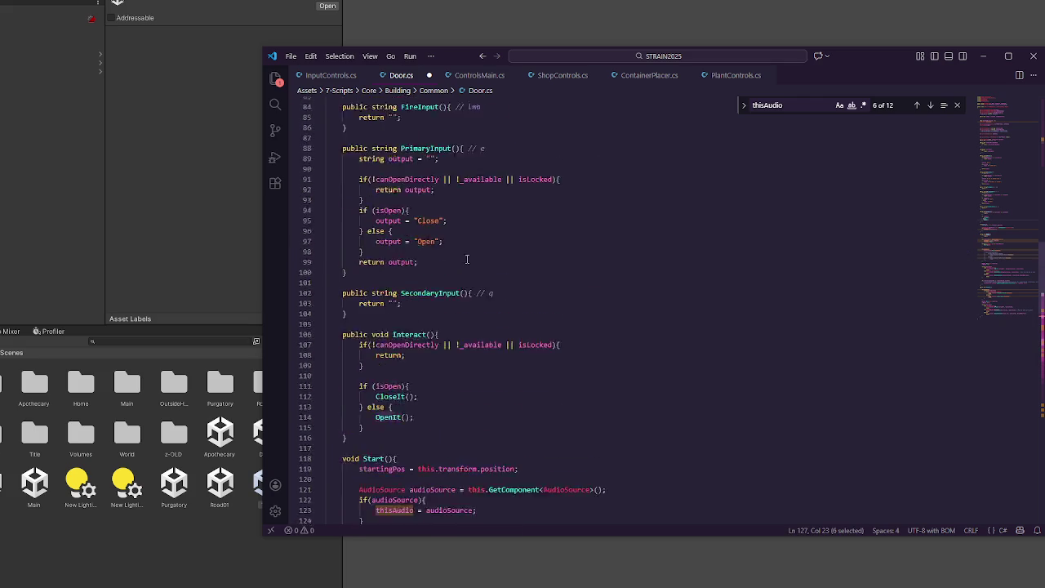
{"action": "scroll", "coordinate": [482, 229], "scroll_direction": "up", "scroll_amount": 9}
{"action": "scroll", "coordinate": [485, 245], "scroll_direction": "down", "scroll_amount": 7}
{"action": "scroll", "coordinate": [478, 345], "scroll_direction": "down", "scroll_amount": 20}
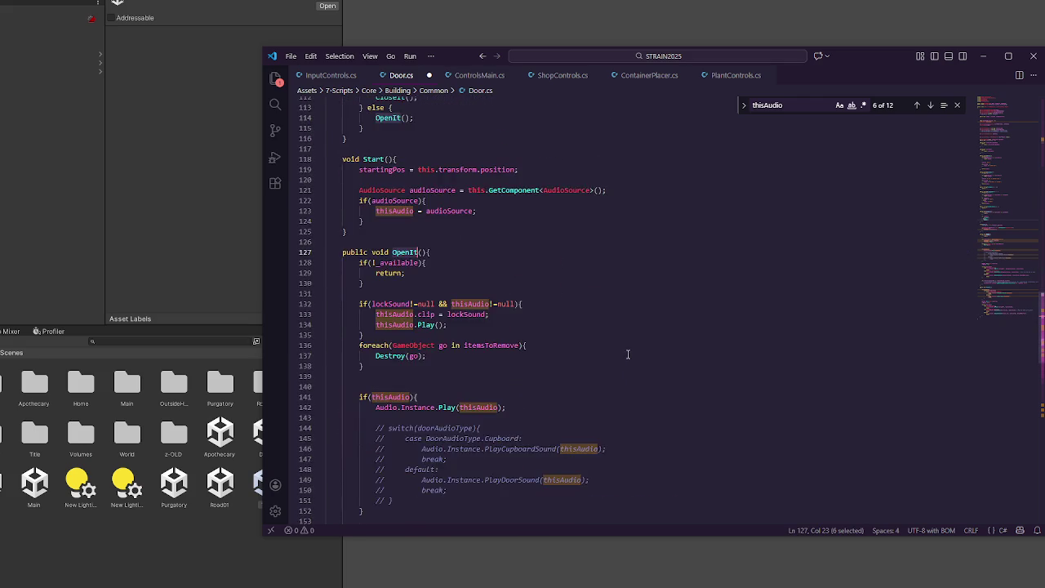
{"action": "scroll", "coordinate": [659, 375], "scroll_direction": "down", "scroll_amount": 3}
{"action": "scroll", "coordinate": [441, 281], "scroll_direction": "up", "scroll_amount": 5}
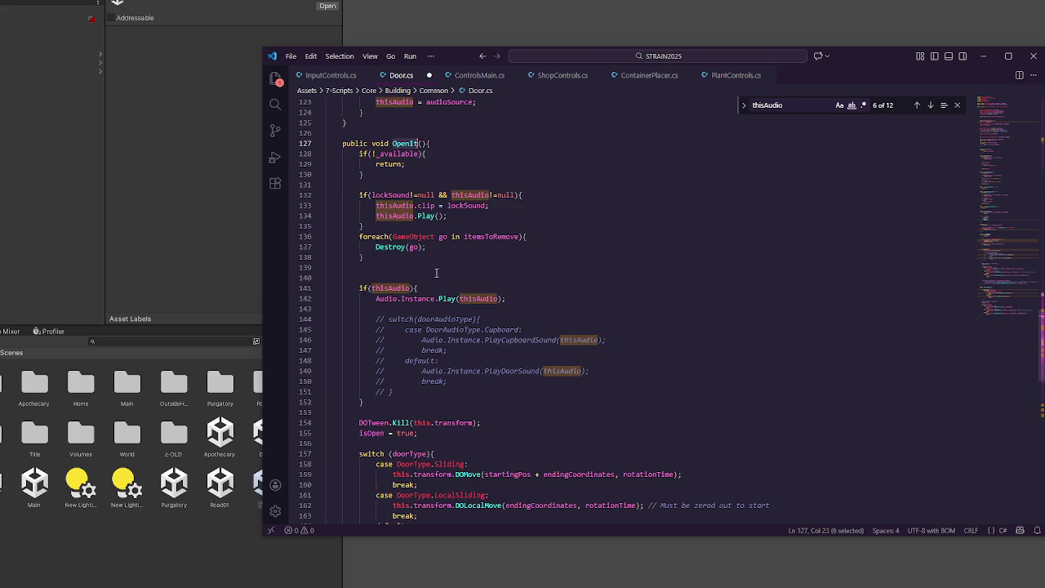
{"action": "scroll", "coordinate": [439, 280], "scroll_direction": "up", "scroll_amount": 2}
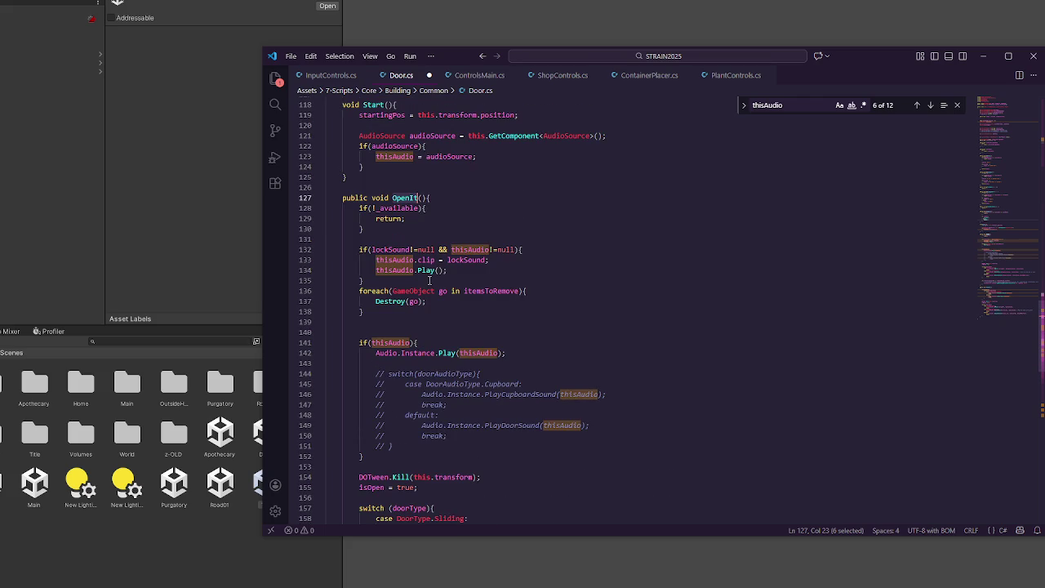
{"action": "left_click", "coordinate": [398, 322]}
{"action": "key", "text": "BackSpace"}
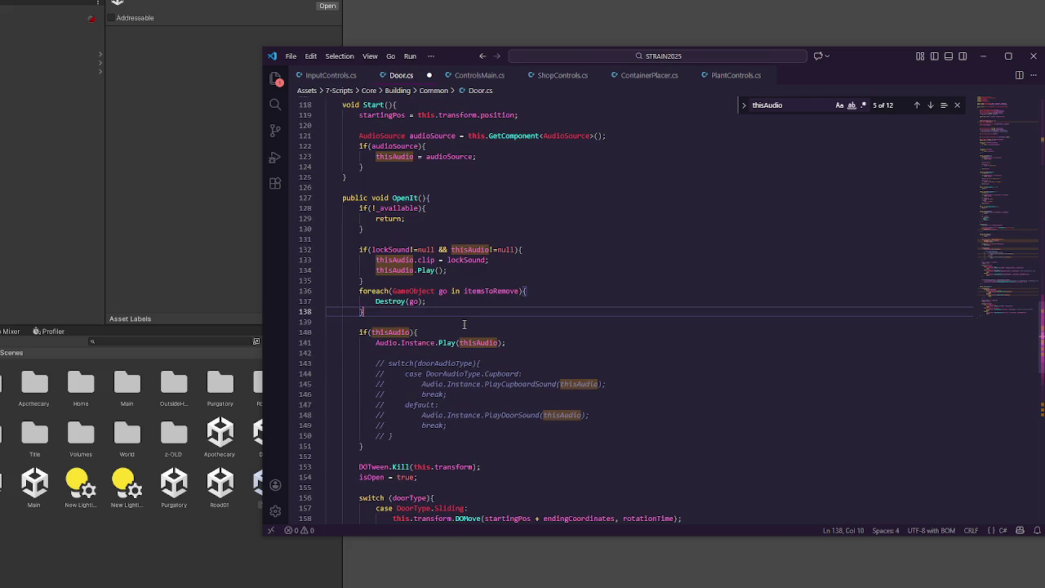
Step: Move back up to the itemsToRemove declaration near line 40
{"action": "double_click", "coordinate": [396, 196]}
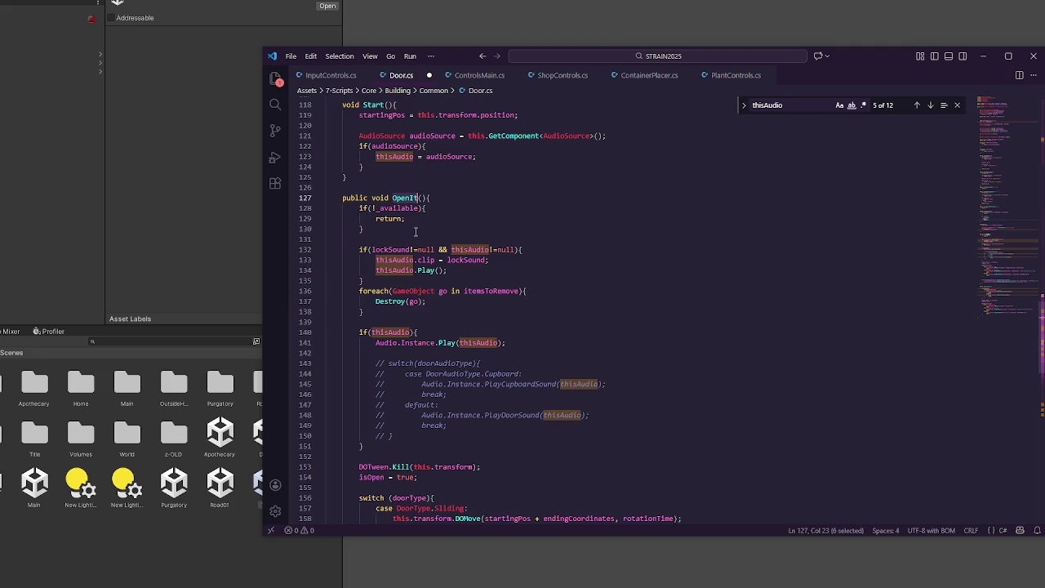
{"action": "left_click", "coordinate": [416, 229]}
{"action": "scroll", "coordinate": [405, 240], "scroll_direction": "up", "scroll_amount": 5}
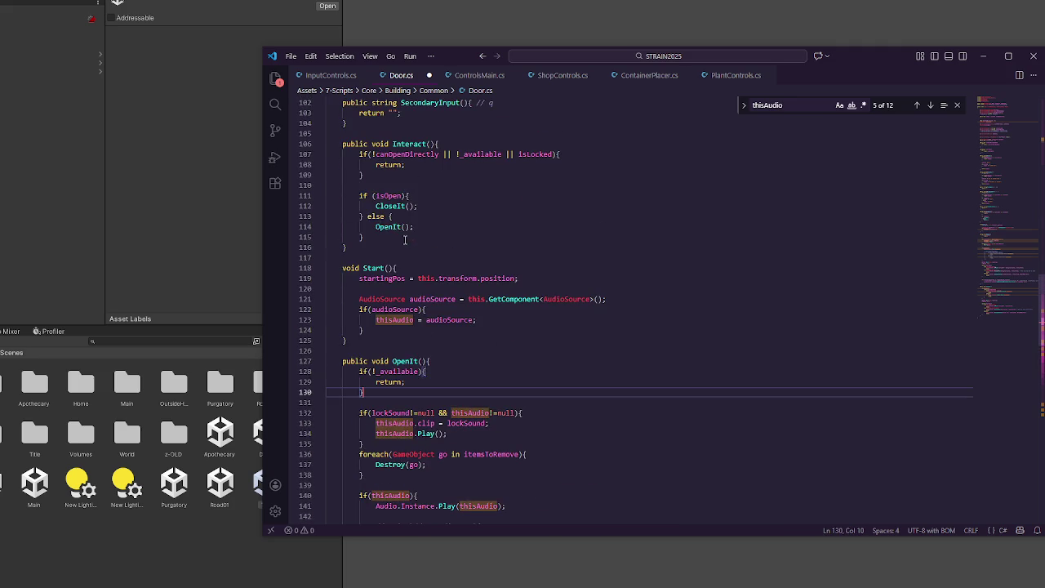
{"action": "scroll", "coordinate": [405, 241], "scroll_direction": "up", "scroll_amount": 10}
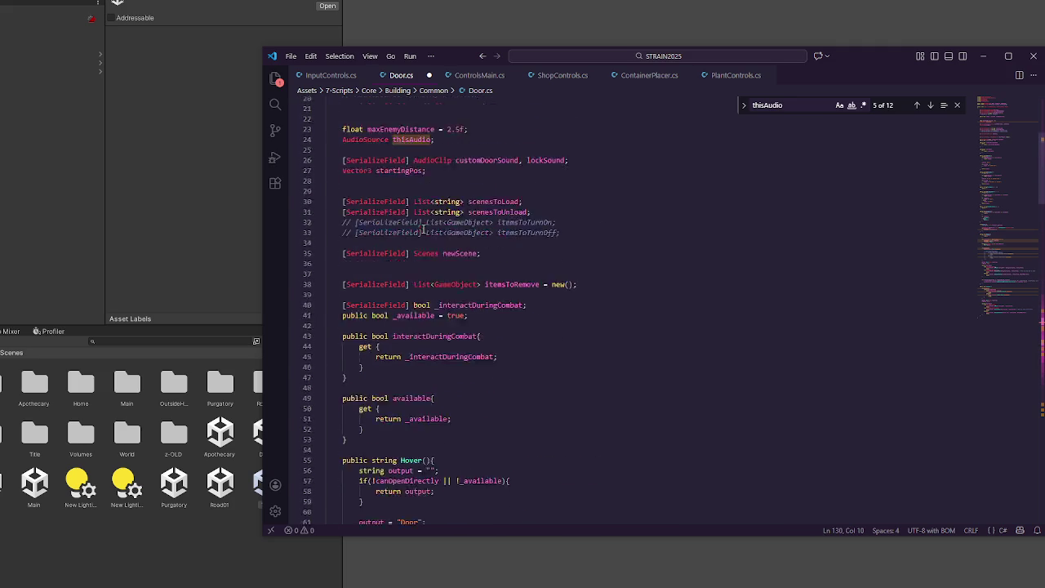
{"action": "left_click", "coordinate": [550, 331]}
{"action": "left_click", "coordinate": [618, 314]}
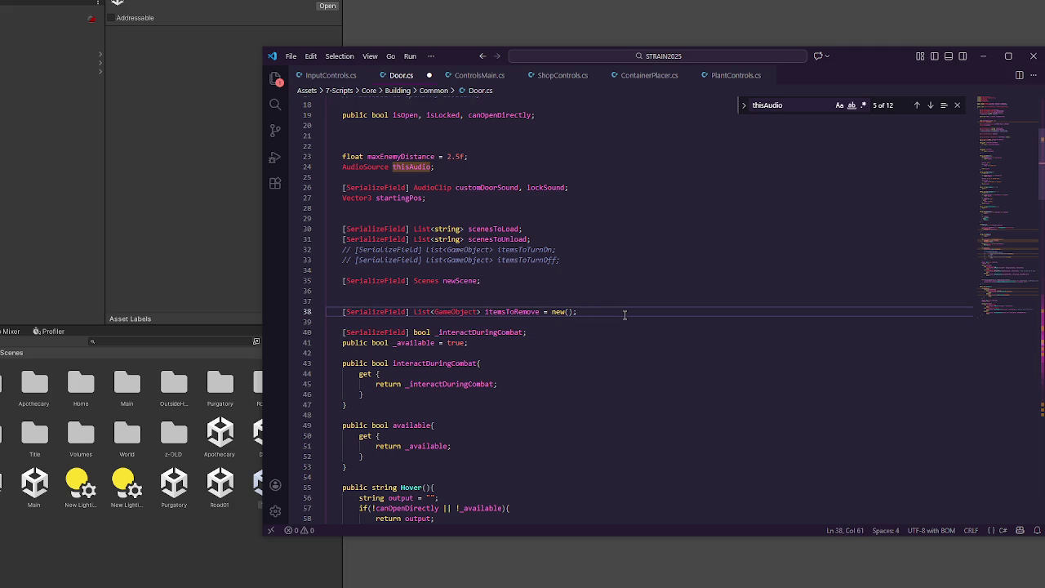
Step: Declare [SerializeField] bool customTiming and [SerializeField] float waitToOpen, opening below itemsToRemove, then save
{"action": "key", "text": "Return"}
{"action": "key", "text": "Return"}
{"action": "key", "text": "Return"}
{"action": "left_click", "coordinate": [599, 332]}
{"action": "type", "text": "[SerializeField] bool cust"}
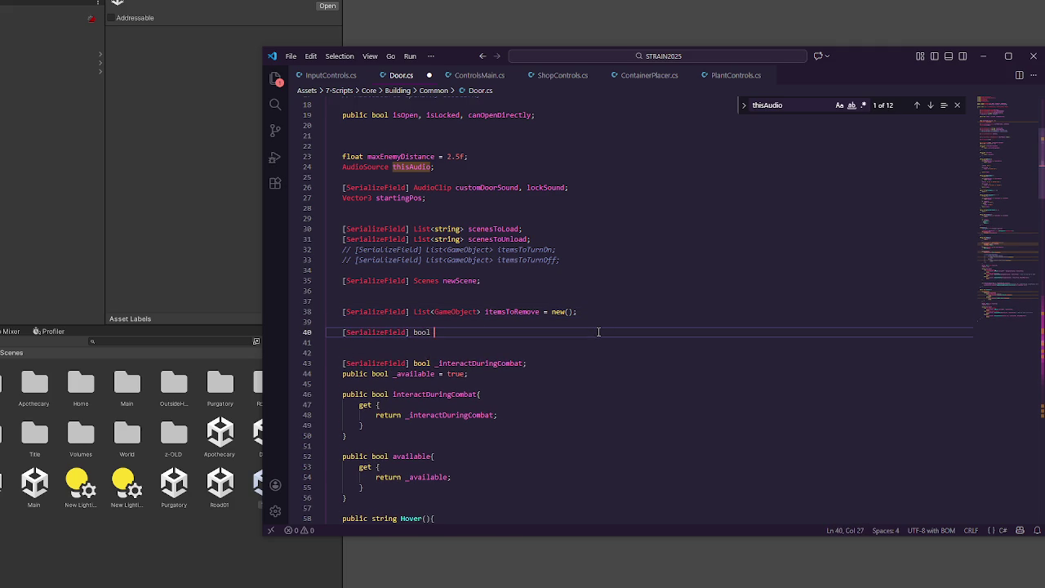
{"action": "type", "text": "omTiming;;;;;;;"}
{"action": "key", "text": "ctrl+BackSpace"}
{"action": "key", "text": "ctrl+BackSpace"}
{"action": "type", "text": "customTiming;"}
{"action": "key", "text": "Return"}
{"action": "type", "text": "["}
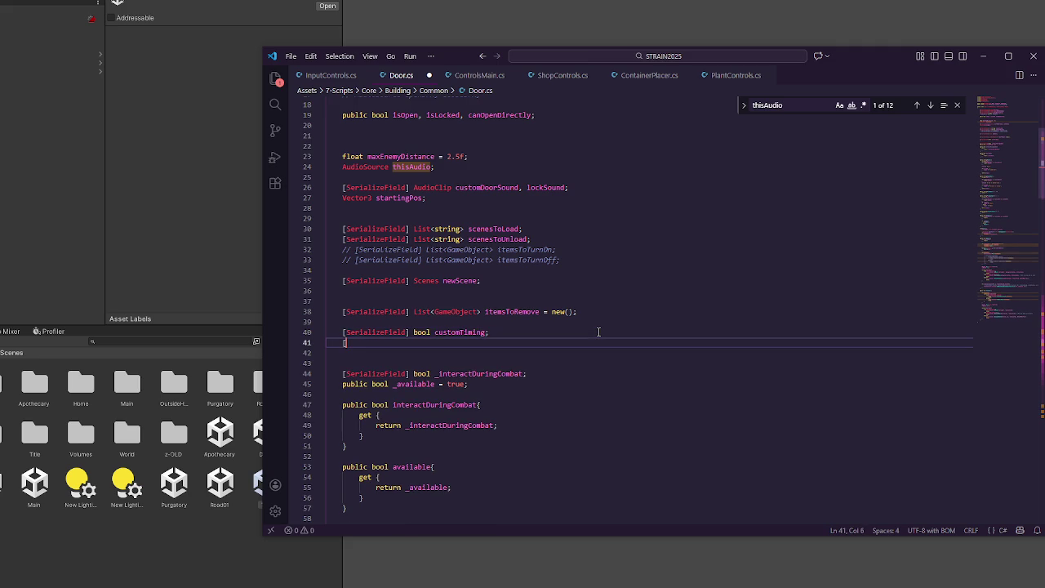
{"action": "type", "text": "SerializeField] "}
{"action": "type", "text": "int "}
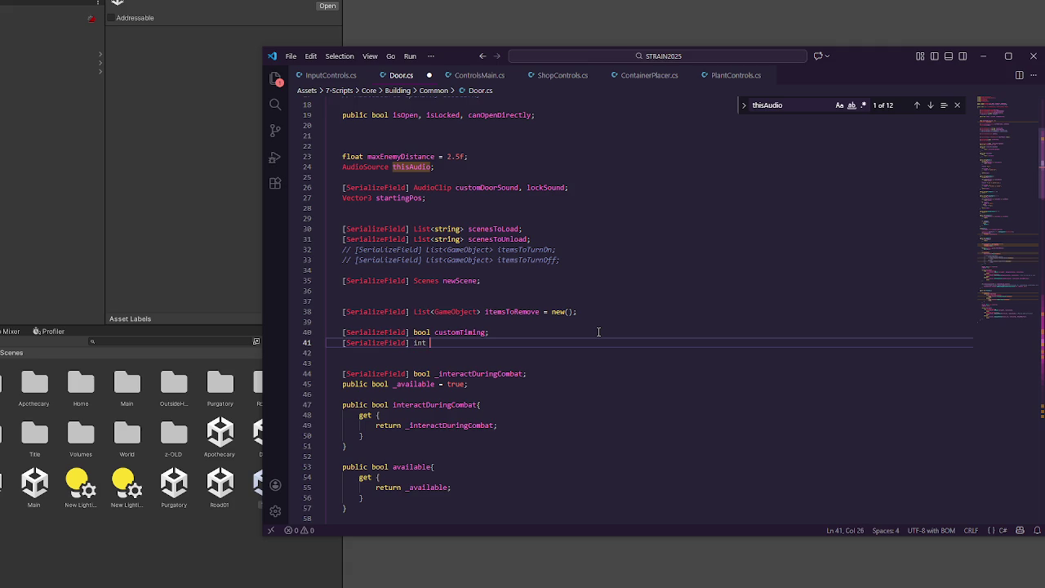
{"action": "key", "text": "BackSpace"}
{"action": "key", "text": "BackSpace"}
{"action": "key", "text": "BackSpace"}
{"action": "key", "text": "BackSpace"}
{"action": "type", "text": "float waitTo"}
{"action": "type", "text": "Open;"}
{"action": "key", "text": "BackSpace"}
{"action": "type", "text": ","}
{"action": "type", "text": "opening;"}
{"action": "key", "text": "ctrl+s"}
{"action": "scroll", "coordinate": [494, 355], "scroll_direction": "down", "scroll_amount": 15}
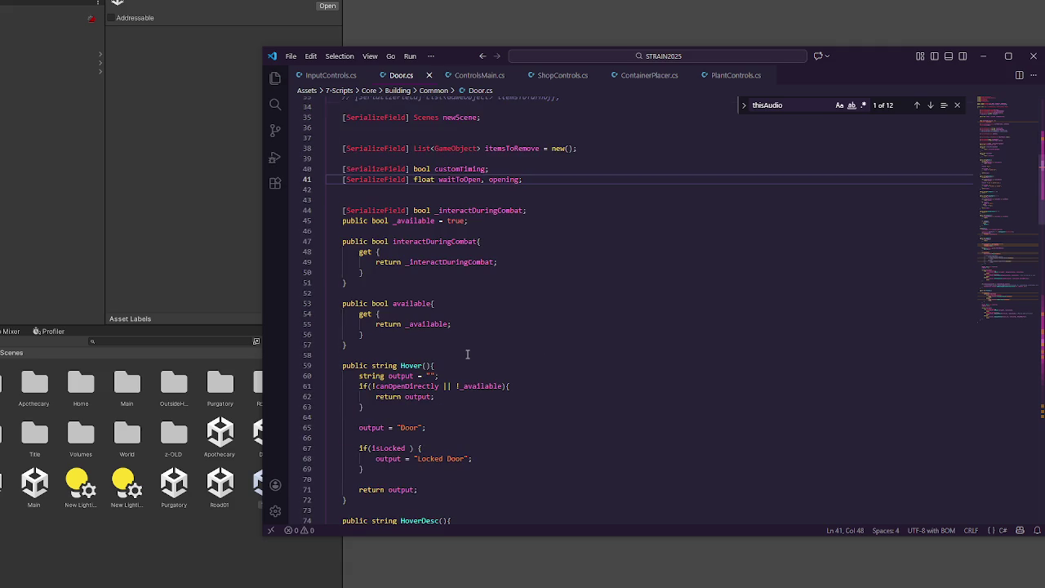
Step: Add an empty IEnumerator CustomTimingOpen() coroutine below the OpenIt method
{"action": "scroll", "coordinate": [477, 340], "scroll_direction": "down", "scroll_amount": 20}
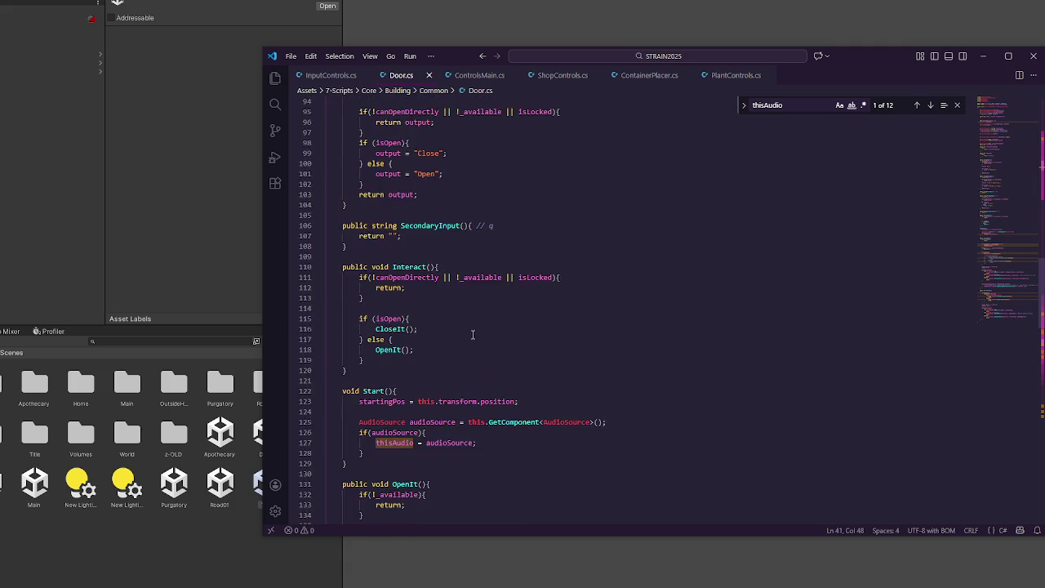
{"action": "scroll", "coordinate": [473, 332], "scroll_direction": "down", "scroll_amount": 4}
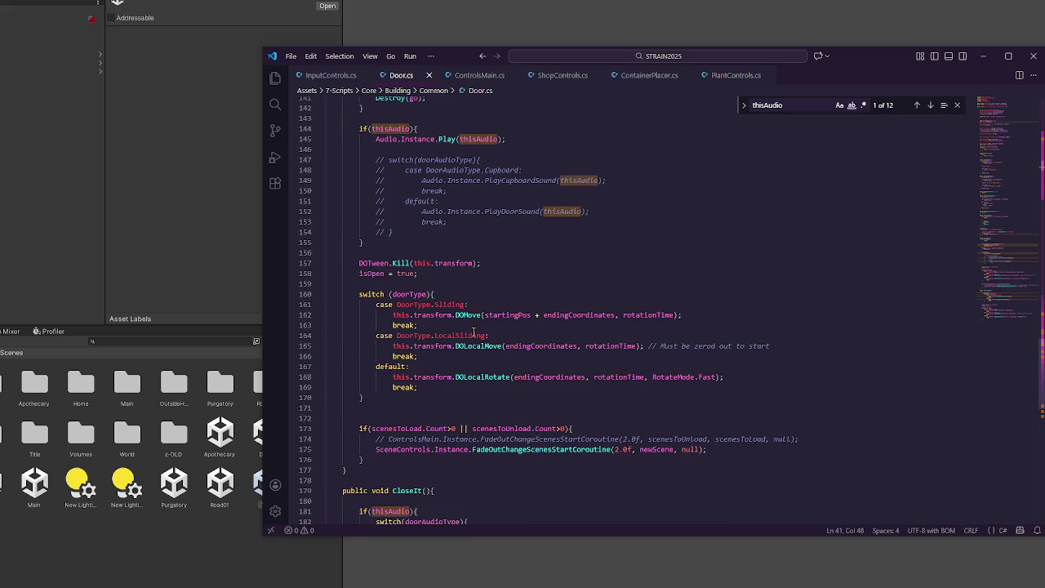
{"action": "left_click", "coordinate": [462, 325]}
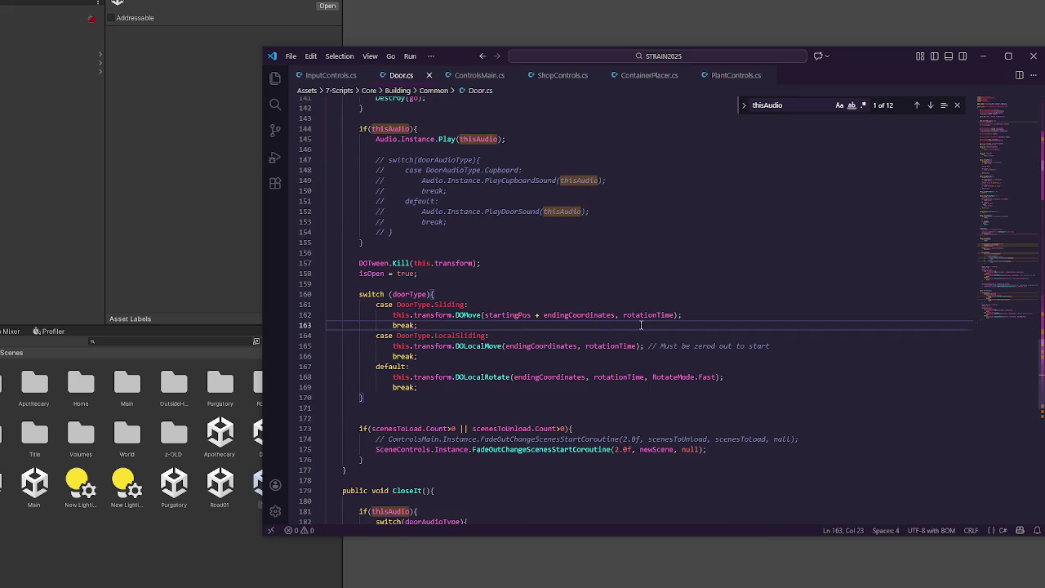
{"action": "scroll", "coordinate": [642, 325], "scroll_direction": "down", "scroll_amount": 3}
{"action": "left_click", "coordinate": [363, 391]}
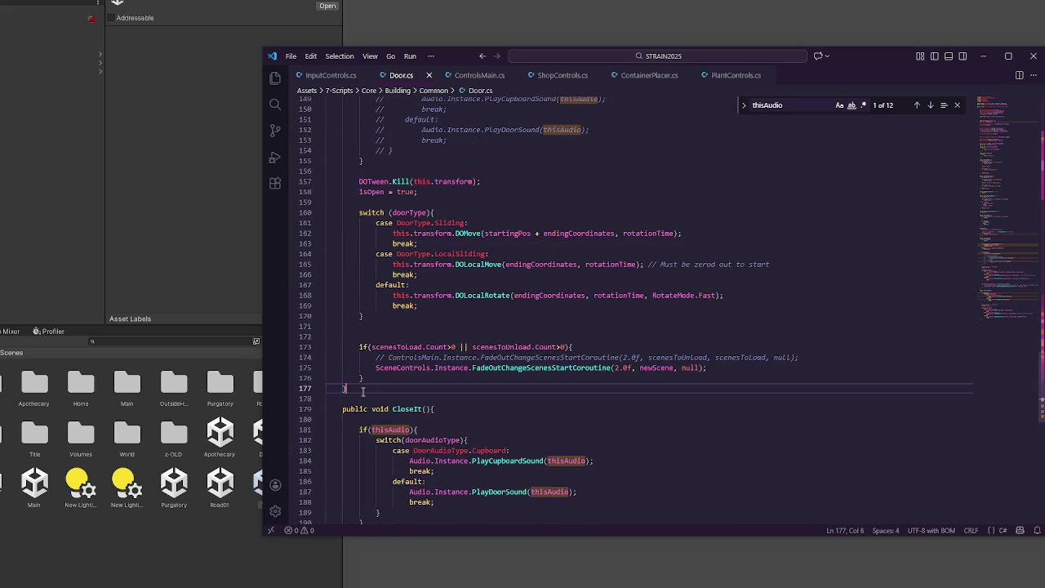
{"action": "key", "text": "Return"}
{"action": "key", "text": "Return"}
{"action": "type", "text": "IEnumerator("}
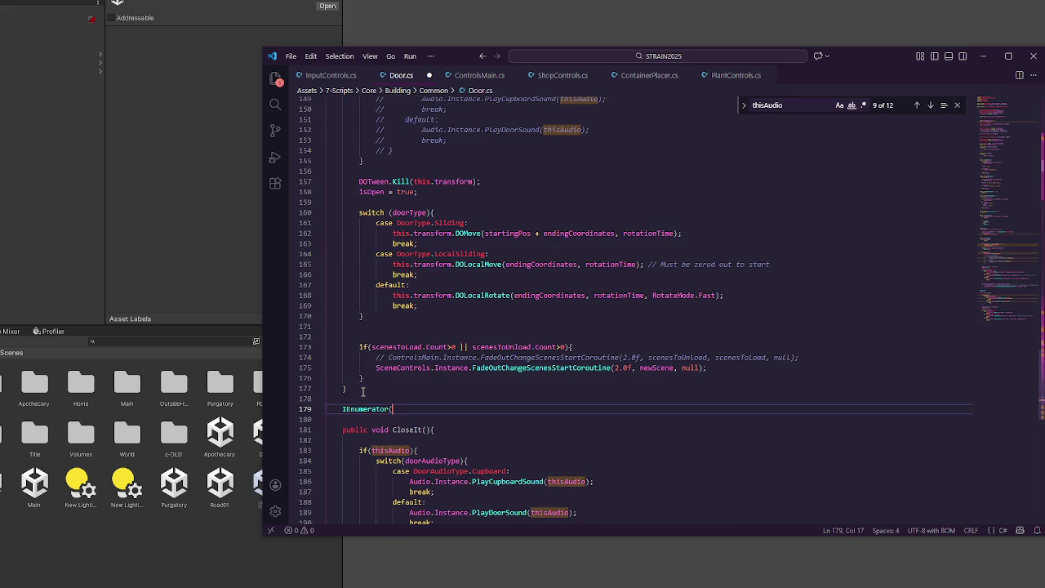
{"action": "key", "text": "BackSpace"}
{"action": "type", "text": "CustomTim"}
{"action": "type", "text": "ingOpen(){"}
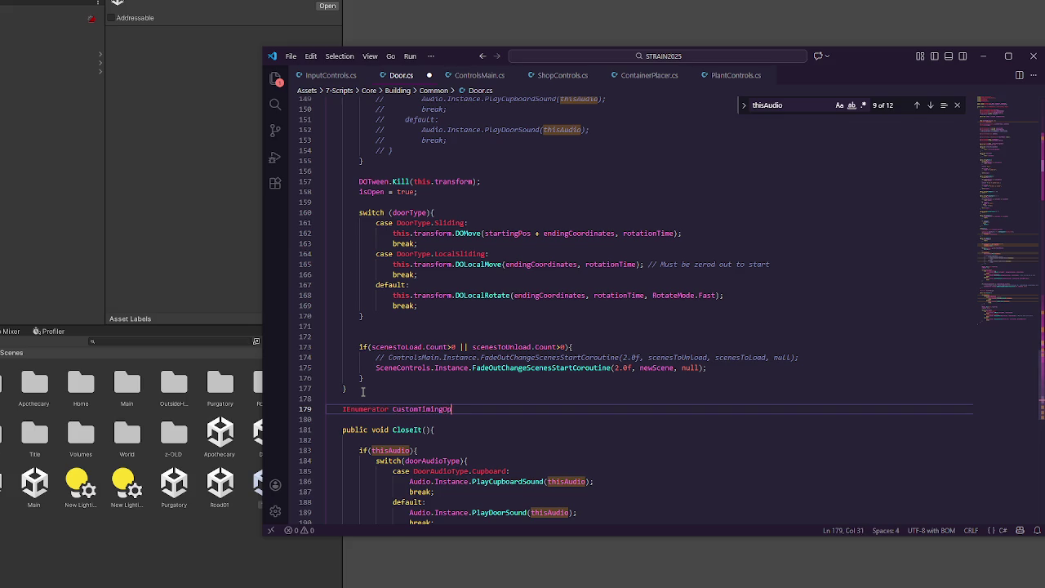
{"action": "type", "text": "}"}
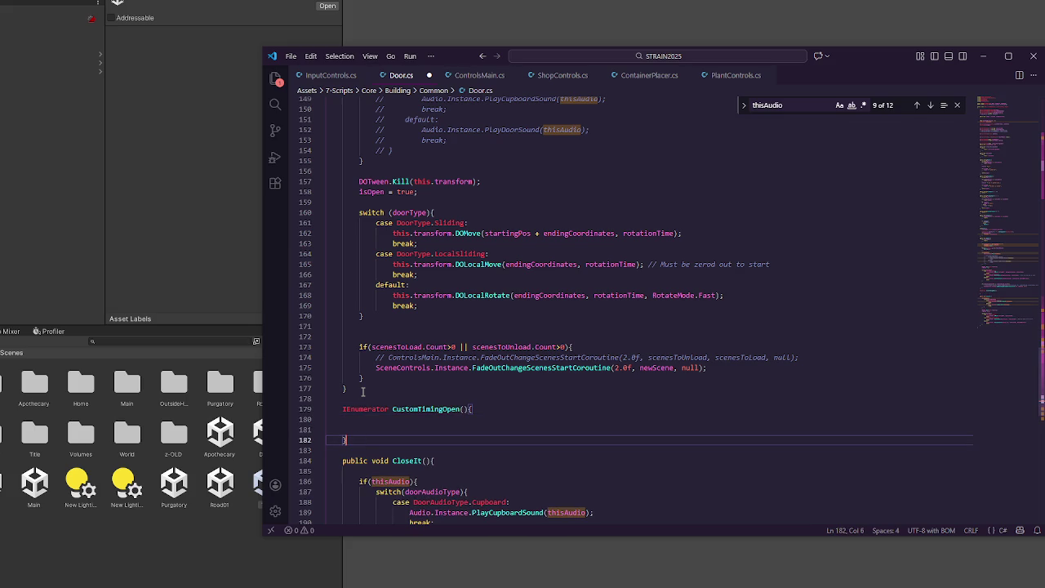
Step: Paste OpenIt's body, from after the early-return check, into CustomTimingOpen
{"action": "key", "text": "shift+Up"}
{"action": "key", "text": "shift+Up"}
{"action": "key", "text": "shift+Up"}
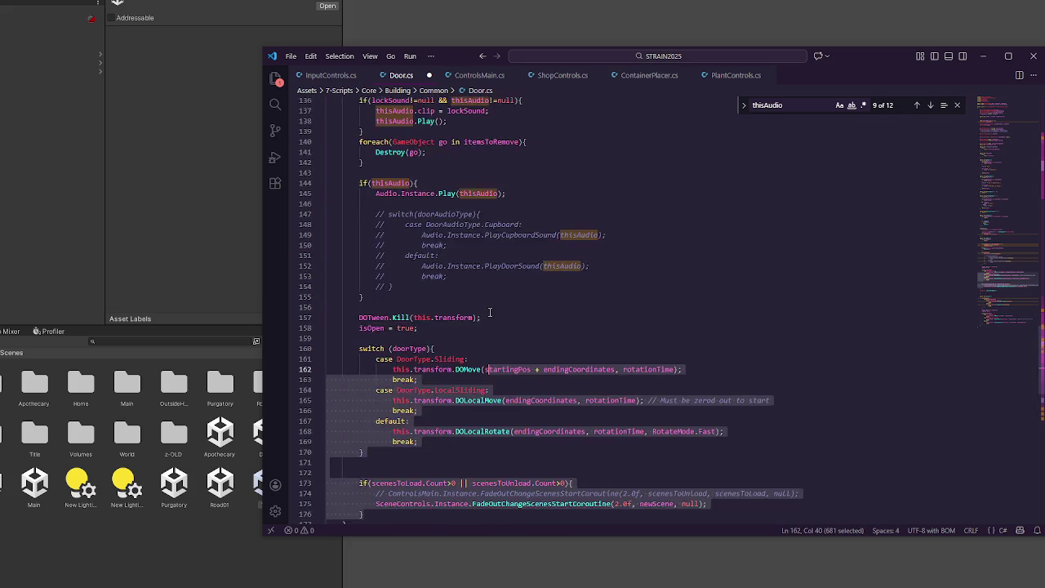
{"action": "key", "text": "shift+Up"}
{"action": "key", "text": "shift+Up"}
{"action": "key", "text": "shift+Up"}
{"action": "key", "text": "shift+Down"}
{"action": "key", "text": "shift+Down"}
{"action": "key", "text": "shift+Down"}
{"action": "key", "text": "ctrl+c"}
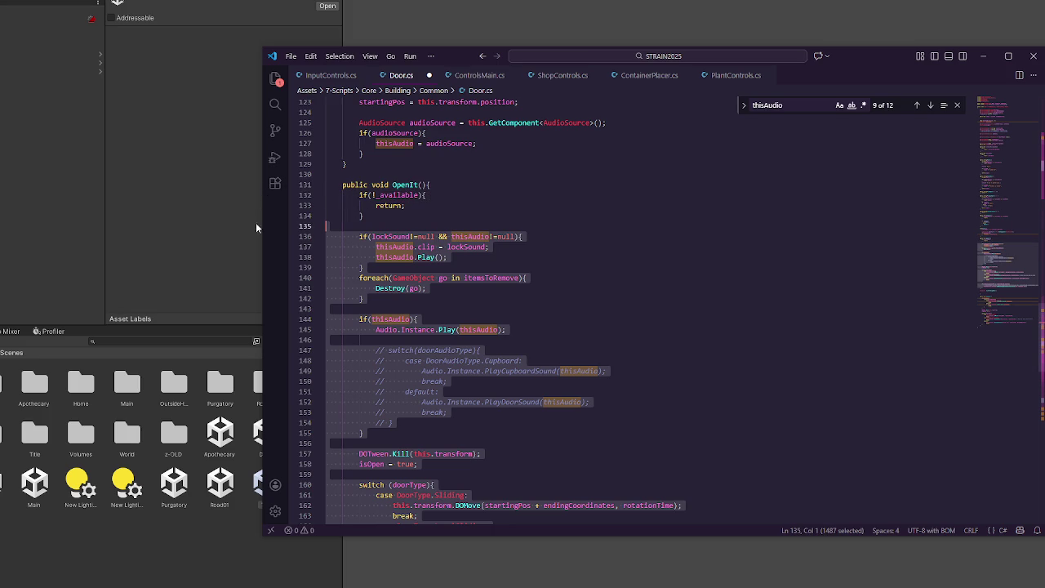
{"action": "scroll", "coordinate": [461, 282], "scroll_direction": "down", "scroll_amount": 5}
{"action": "scroll", "coordinate": [379, 474], "scroll_direction": "down", "scroll_amount": 3}
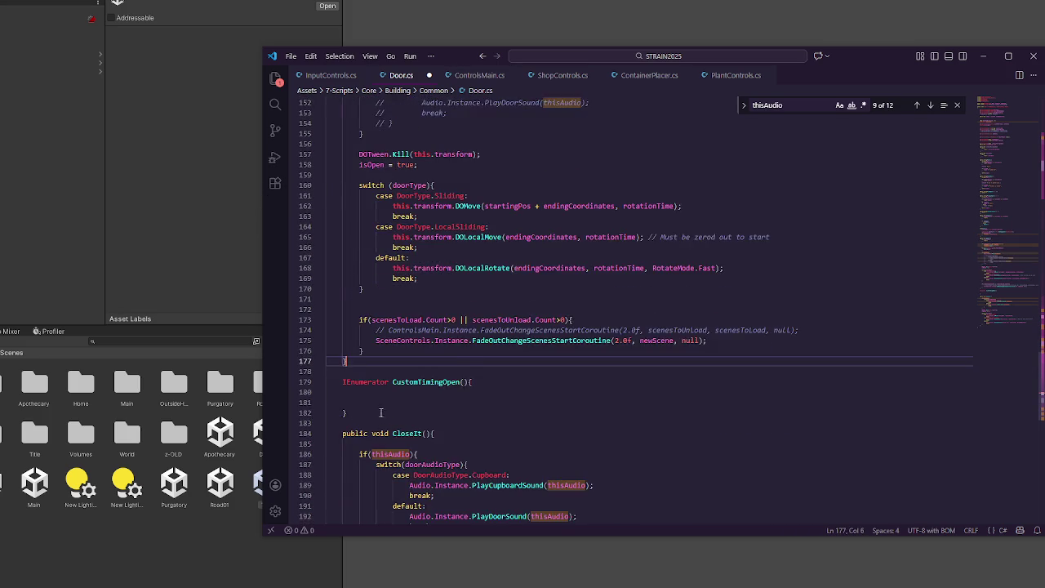
{"action": "left_click", "coordinate": [382, 396]}
{"action": "left_click", "coordinate": [393, 374]}
{"action": "key", "text": "ctrl+v"}
{"action": "scroll", "coordinate": [412, 363], "scroll_direction": "up", "scroll_amount": 5}
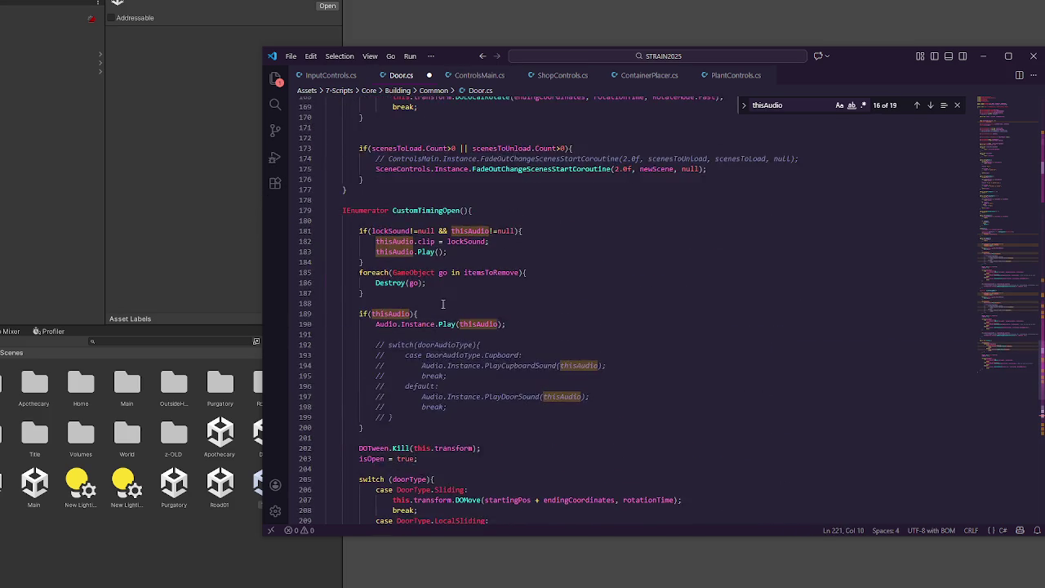
{"action": "double_click", "coordinate": [427, 373]}
{"action": "scroll", "coordinate": [490, 351], "scroll_direction": "up", "scroll_amount": 8}
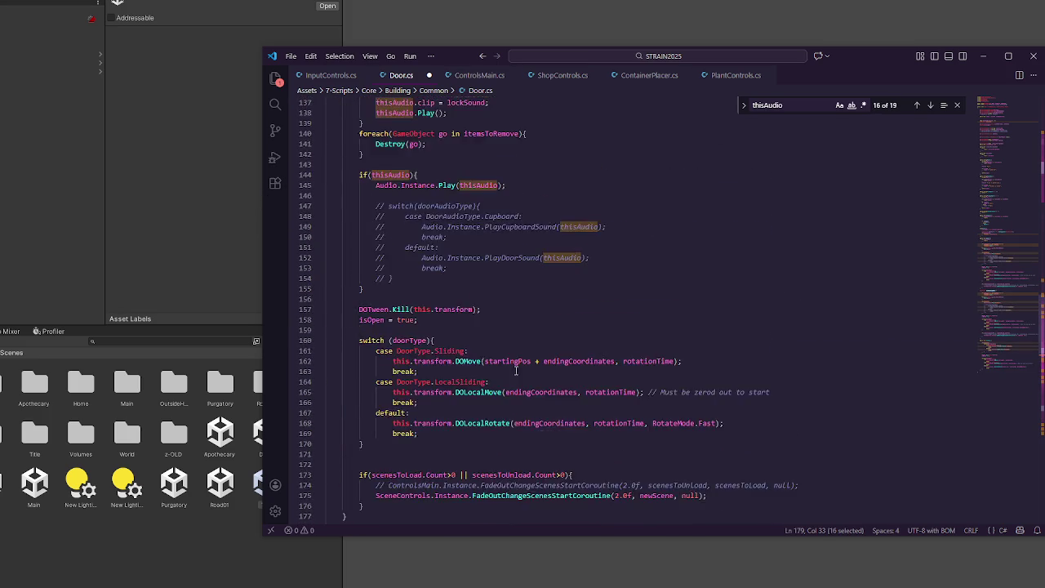
{"action": "left_click", "coordinate": [434, 317]}
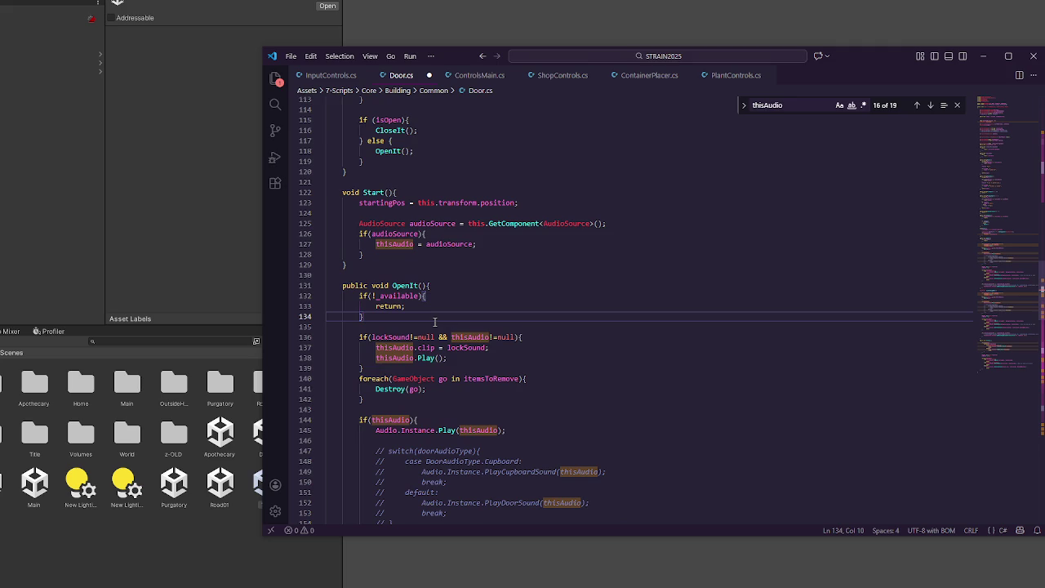
Step: In OpenIt, add if(customTiming){ StartCoroutine(CustomTimingOpen()); return; } and save Door.cs
{"action": "key", "text": "Return"}
{"action": "type", "text": "if(customTiming)"}
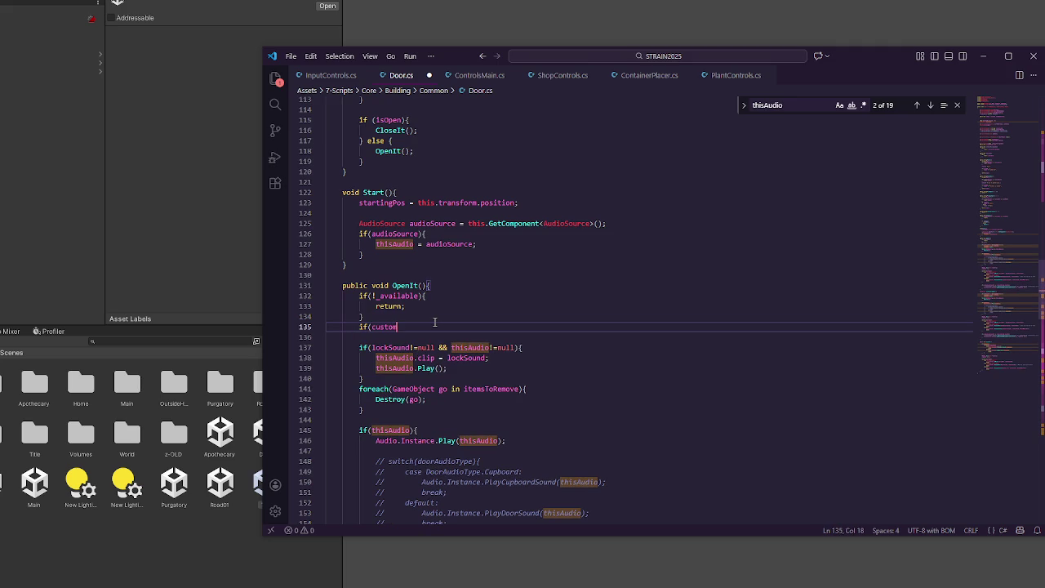
{"action": "key", "text": "BackSpace"}
{"action": "type", "text": "{"}
{"action": "key", "text": "Return"}
{"action": "type", "text": "St"}
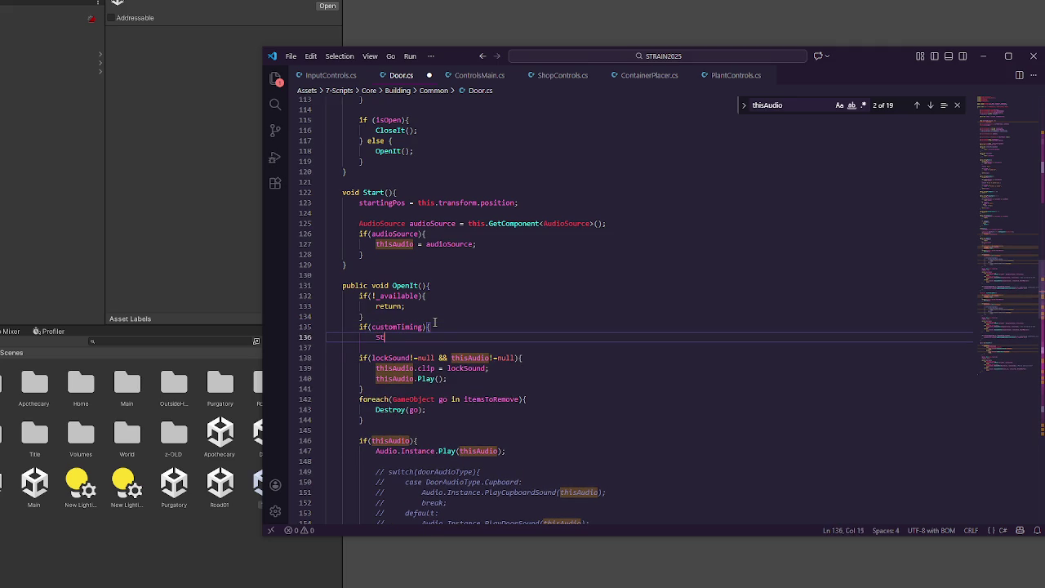
{"action": "type", "text": "artCoroutine(CustomTimingOpen"}
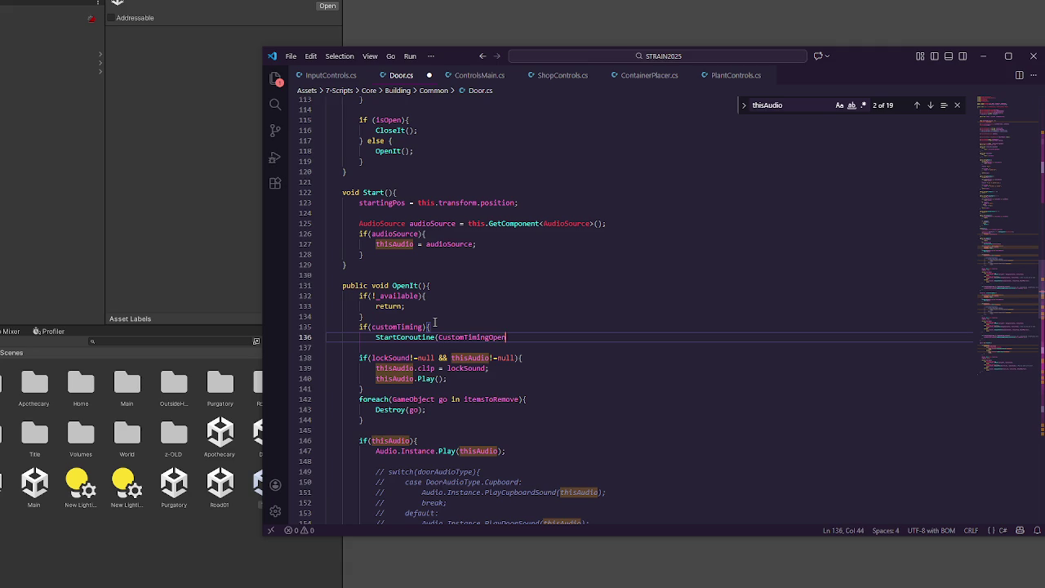
{"action": "type", "text": "())"}
{"action": "type", "text": "{"}
{"action": "key", "text": "Return"}
{"action": "key", "text": "Return"}
{"action": "key", "text": "BackSpace"}
{"action": "key", "text": "BackSpace"}
{"action": "key", "text": "BackSpace"}
{"action": "type", "text": ";"}
{"action": "key", "text": "Return"}
{"action": "type", "text": "return;"}
{"action": "key", "text": "Return"}
{"action": "type", "text": "}"}
{"action": "key", "text": "ctrl+s"}
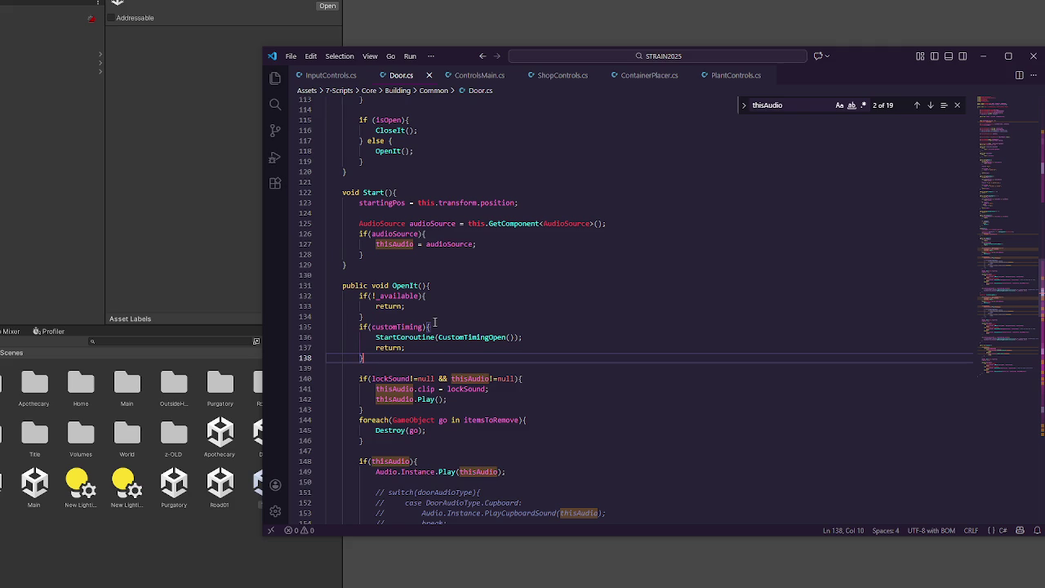
Step: Delete the commented-out audio switch and ControlsMain fade line from CustomTimingOpen
{"action": "scroll", "coordinate": [482, 337], "scroll_direction": "down", "scroll_amount": 10}
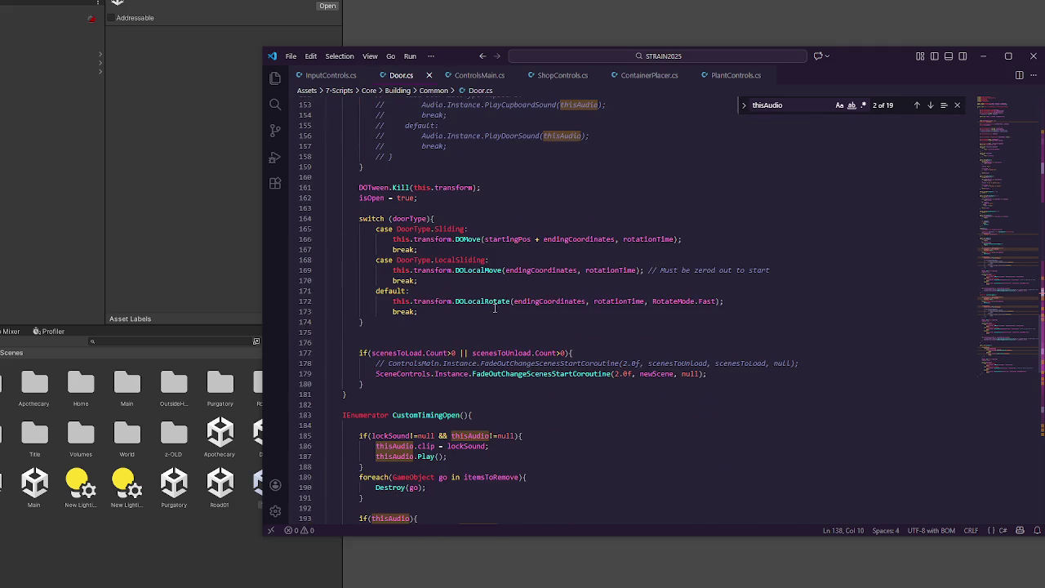
{"action": "scroll", "coordinate": [466, 350], "scroll_direction": "down", "scroll_amount": 2}
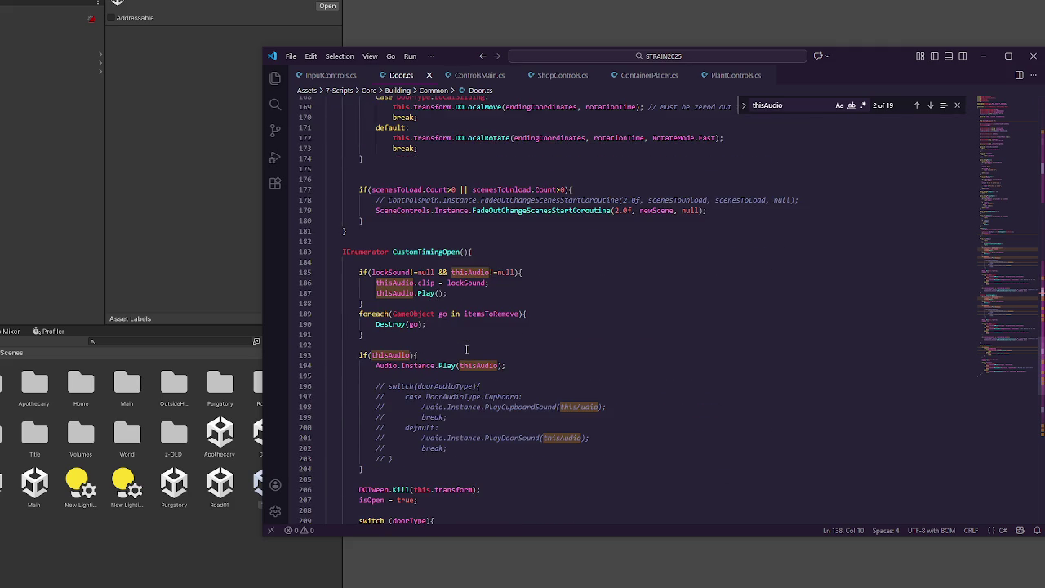
{"action": "left_click", "coordinate": [479, 324]}
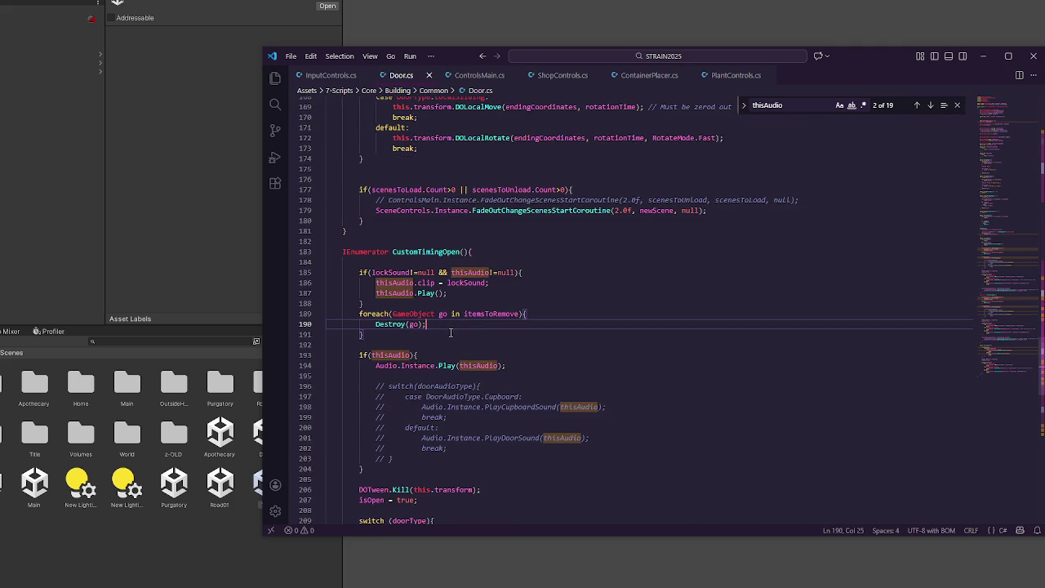
{"action": "scroll", "coordinate": [445, 347], "scroll_direction": "down", "scroll_amount": 2}
{"action": "left_click_drag", "start_coordinate": [450, 405], "coordinate": [508, 311]}
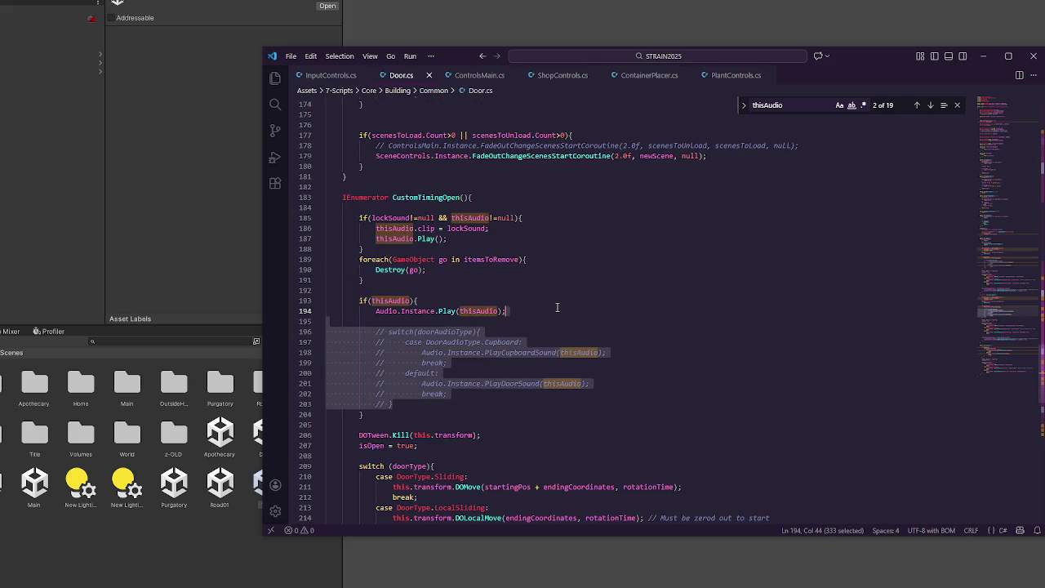
{"action": "key", "text": "BackSpace"}
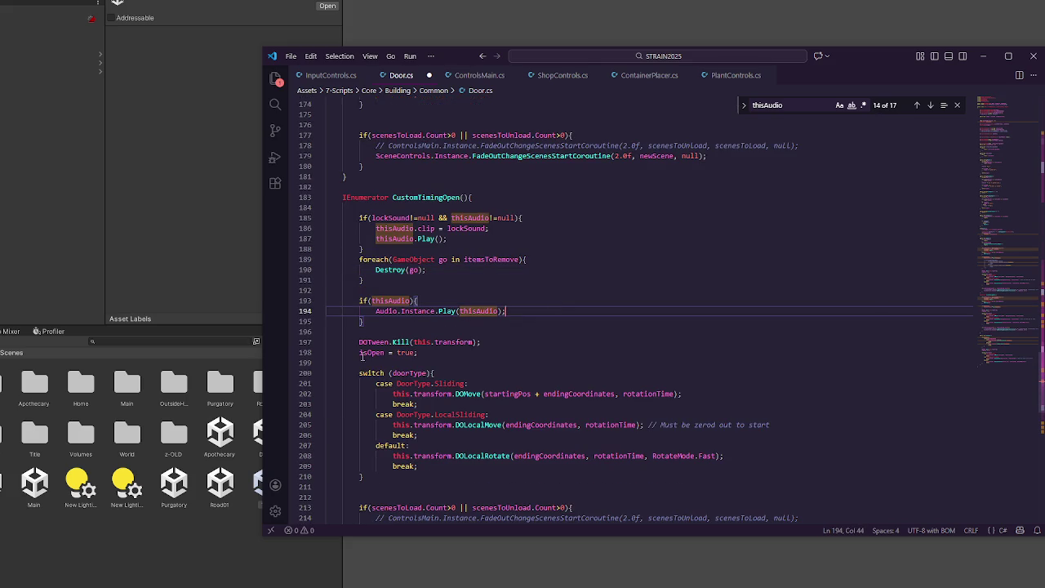
{"action": "scroll", "coordinate": [444, 455], "scroll_direction": "down", "scroll_amount": 4}
{"action": "triple_click", "coordinate": [460, 408]}
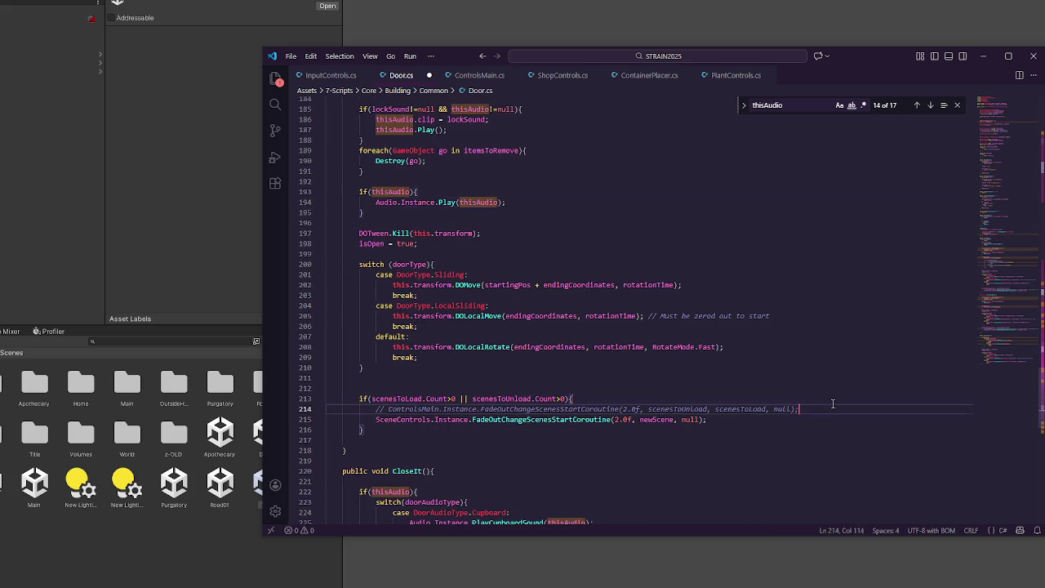
{"action": "key", "text": "BackSpace"}
{"action": "left_click", "coordinate": [456, 378]}
{"action": "key", "text": "BackSpace"}
{"action": "key", "text": "ctrl+z"}
{"action": "key", "text": "ctrl+z"}
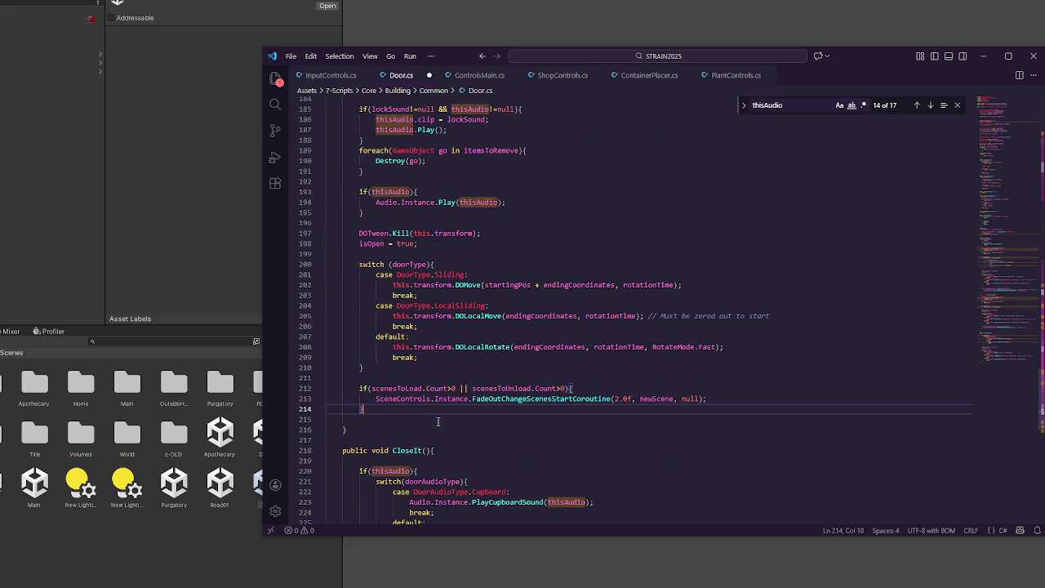
Step: Drop the blank line under CustomTimingOpen's header and begin 'yield return new WaitForSeconds(timeto' after the lock sound
{"action": "scroll", "coordinate": [456, 378], "scroll_direction": "up", "scroll_amount": 5}
{"action": "left_click", "coordinate": [376, 262]}
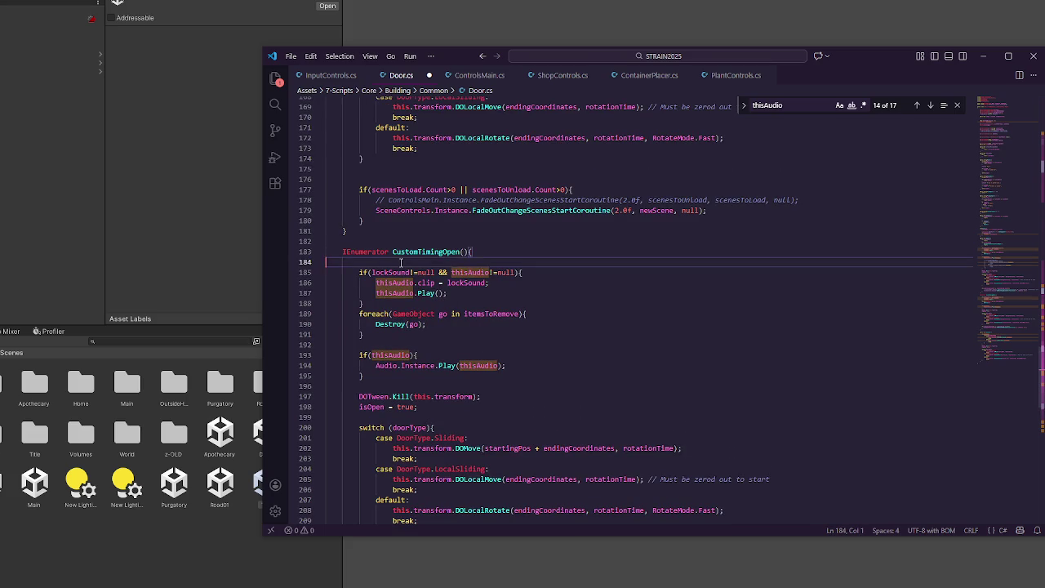
{"action": "key", "text": "BackSpace"}
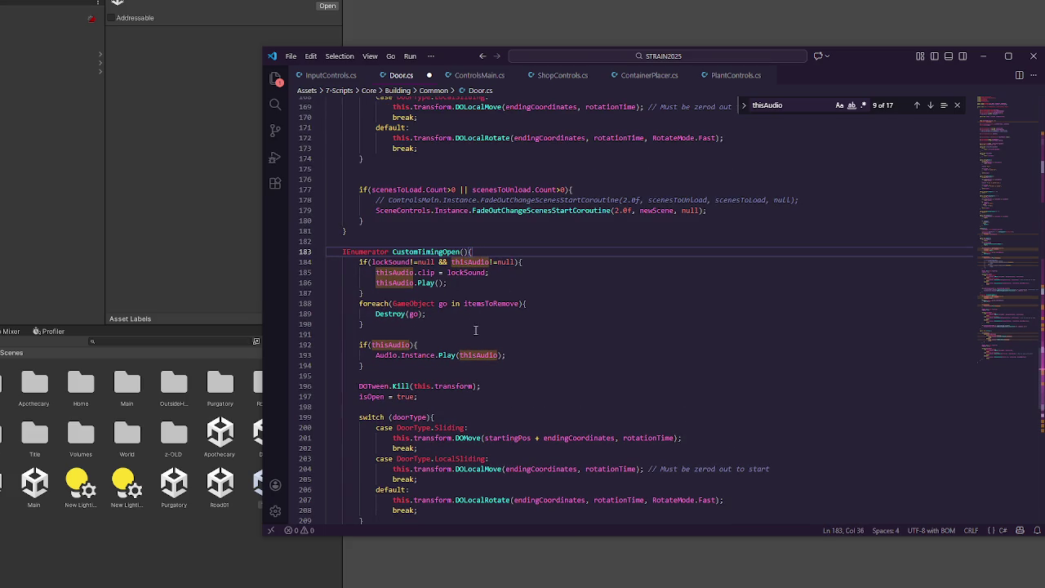
{"action": "left_click", "coordinate": [411, 335]}
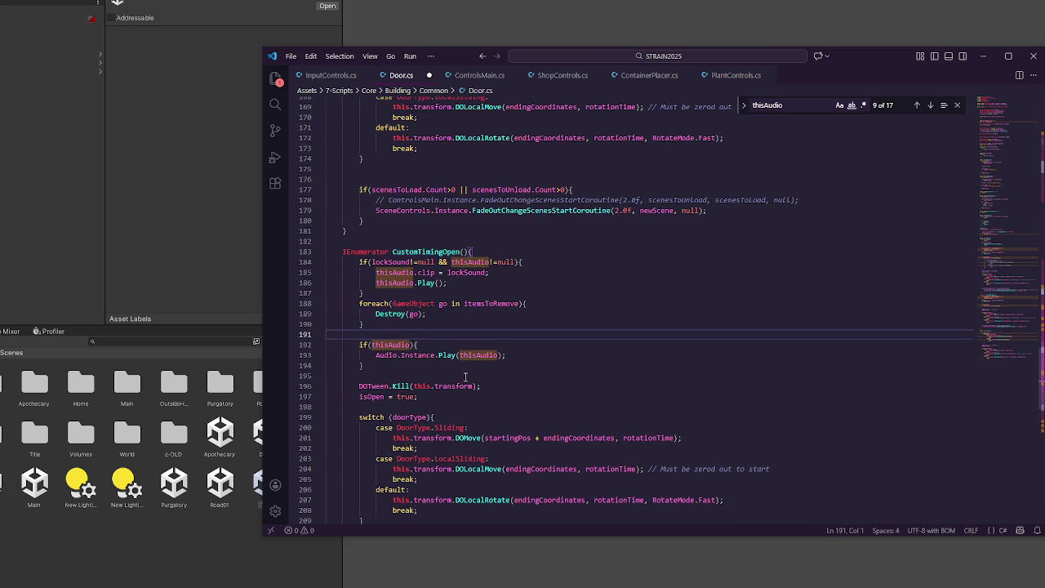
{"action": "left_click", "coordinate": [461, 293]}
{"action": "key", "text": "Return"}
{"action": "key", "text": "Return"}
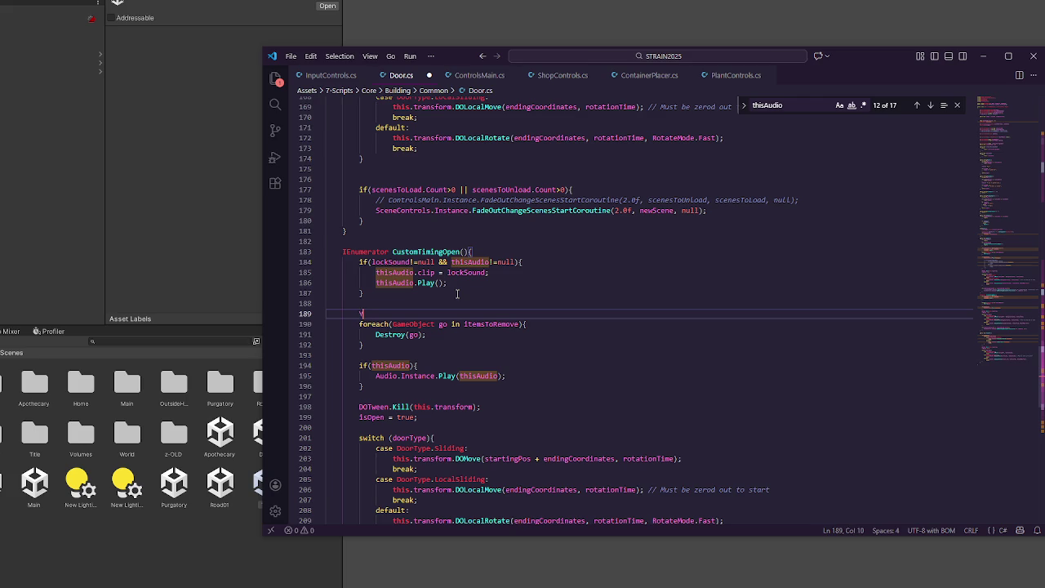
{"action": "type", "text": "yield return new WaitForSeconds("}
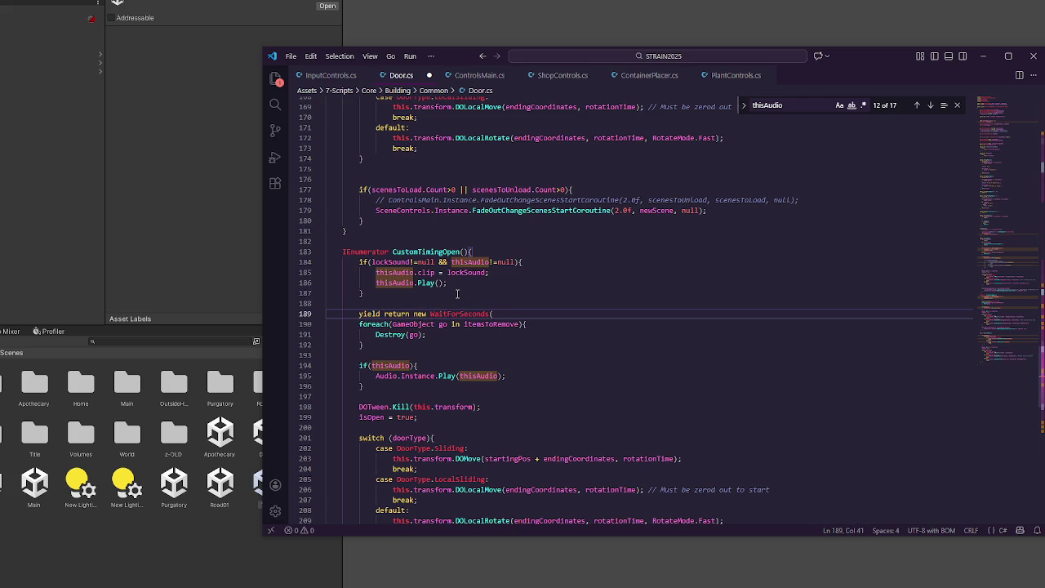
{"action": "type", "text": "time"}
{"action": "type", "text": "to"}
{"action": "scroll", "coordinate": [861, 242], "scroll_direction": "up", "scroll_amount": 20}
Step: Rename the waitToOpen field to timeBeforeOpen
{"action": "scroll", "coordinate": [861, 242], "scroll_direction": "up", "scroll_amount": 13}
{"action": "double_click", "coordinate": [482, 206]}
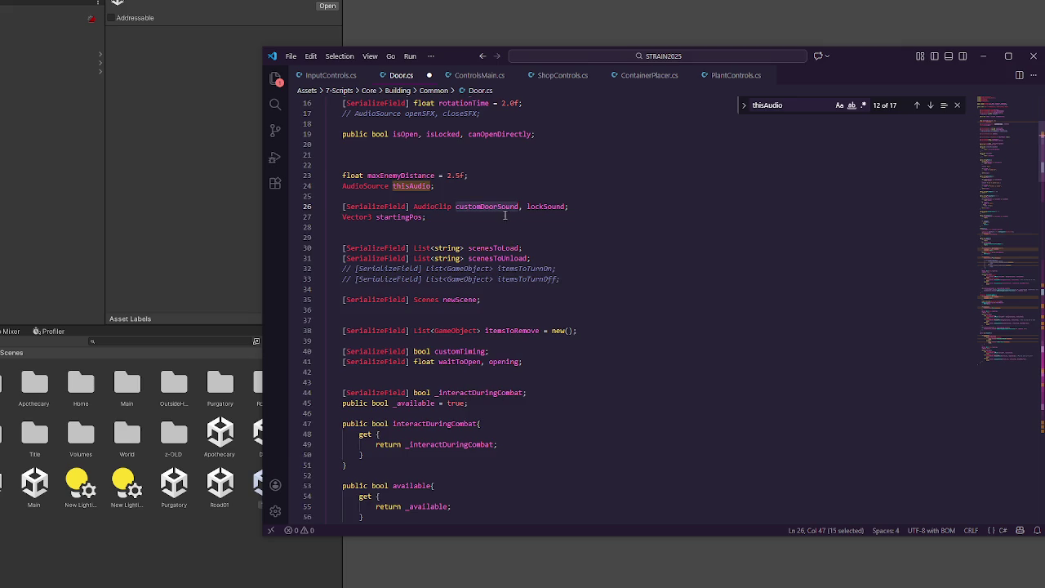
{"action": "scroll", "coordinate": [501, 220], "scroll_direction": "up", "scroll_amount": 3}
{"action": "scroll", "coordinate": [510, 198], "scroll_direction": "down", "scroll_amount": 6}
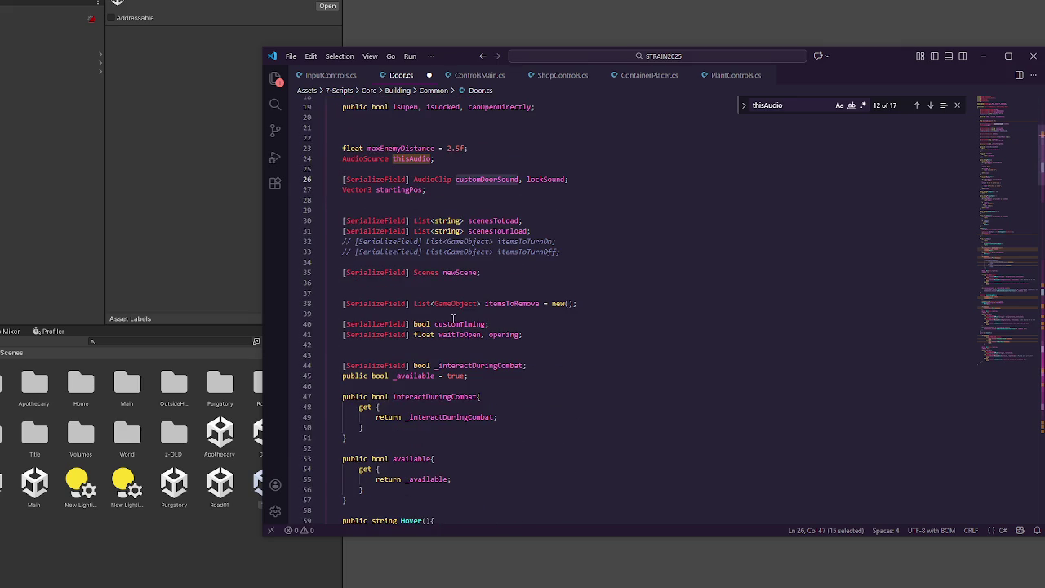
{"action": "double_click", "coordinate": [477, 325]}
{"action": "double_click", "coordinate": [473, 335]}
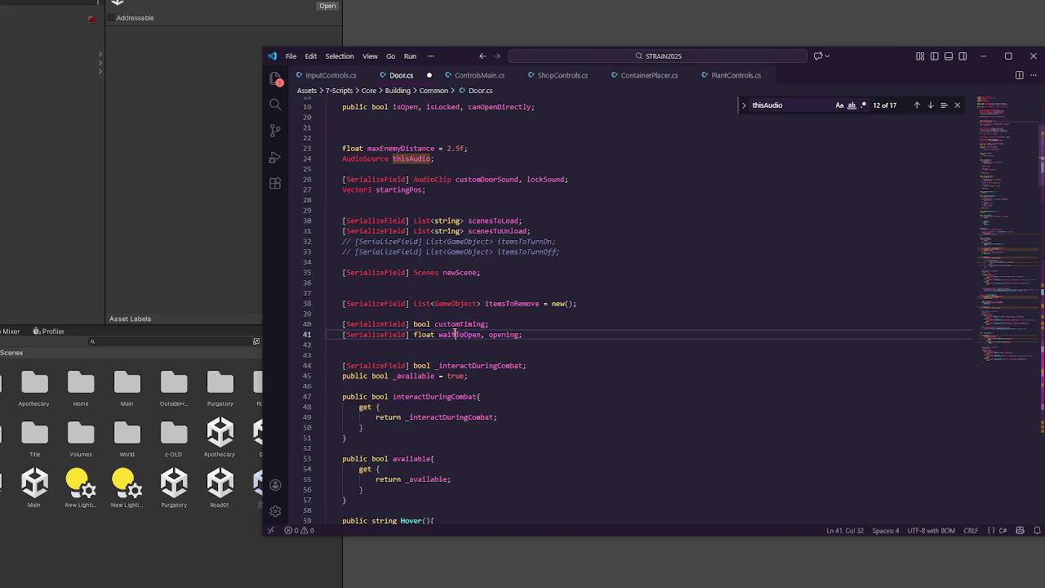
{"action": "left_click", "coordinate": [1010, 359]}
{"action": "scroll", "coordinate": [1009, 360], "scroll_direction": "up", "scroll_amount": 20}
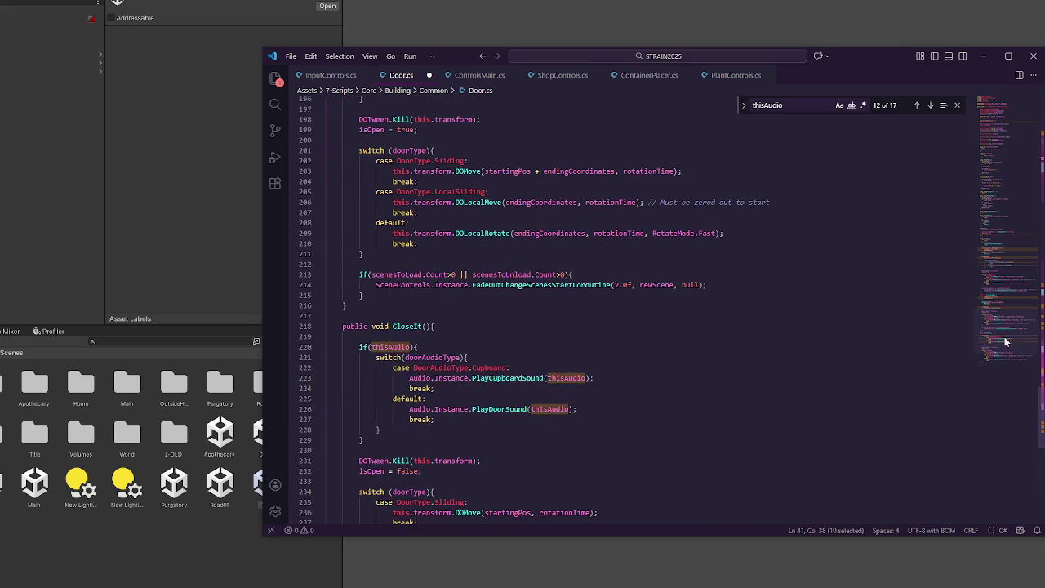
{"action": "scroll", "coordinate": [475, 330], "scroll_direction": "down", "scroll_amount": 5}
{"action": "type", "text": "timeToOpen, opening;"}
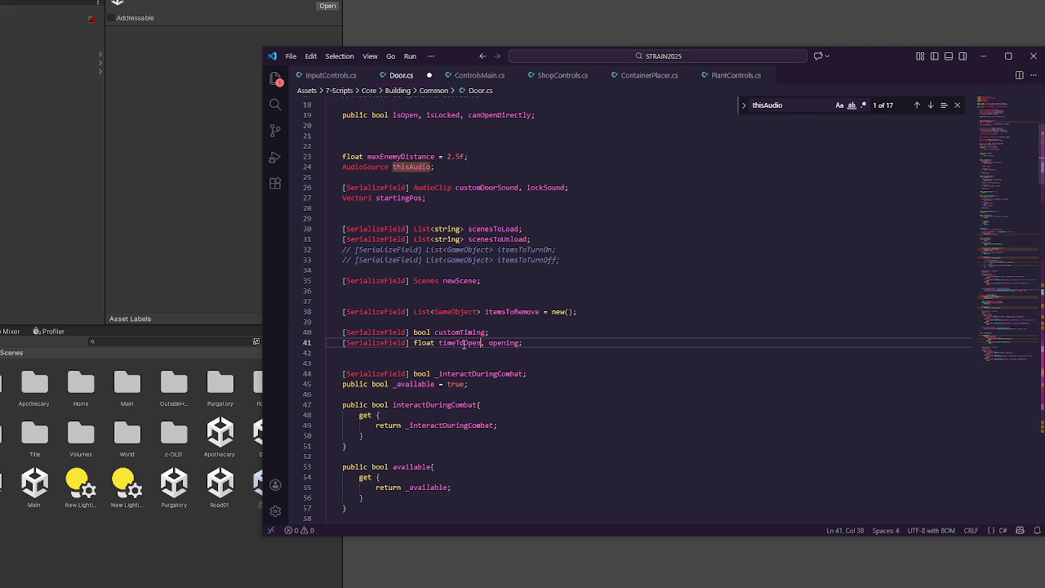
{"action": "key", "text": "BackSpace"}
{"action": "key", "text": "BackSpace"}
{"action": "key", "text": "BackSpace"}
{"action": "type", "text": "BeforeOp"}
{"action": "type", "text": "en"}
Step: Rename the opening field to timeToOpen
{"action": "double_click", "coordinate": [527, 343]}
{"action": "type", "text": "timeToOpen"}
{"action": "double_click", "coordinate": [470, 343]}
{"action": "left_click", "coordinate": [1008, 319]}
{"action": "scroll", "coordinate": [1008, 319], "scroll_direction": "down", "scroll_amount": 10}
{"action": "scroll", "coordinate": [1000, 331], "scroll_direction": "up", "scroll_amount": 6}
{"action": "scroll", "coordinate": [426, 204], "scroll_direction": "up", "scroll_amount": 9}
{"action": "left_click", "coordinate": [424, 367]}
{"action": "scroll", "coordinate": [480, 415], "scroll_direction": "down", "scroll_amount": 5}
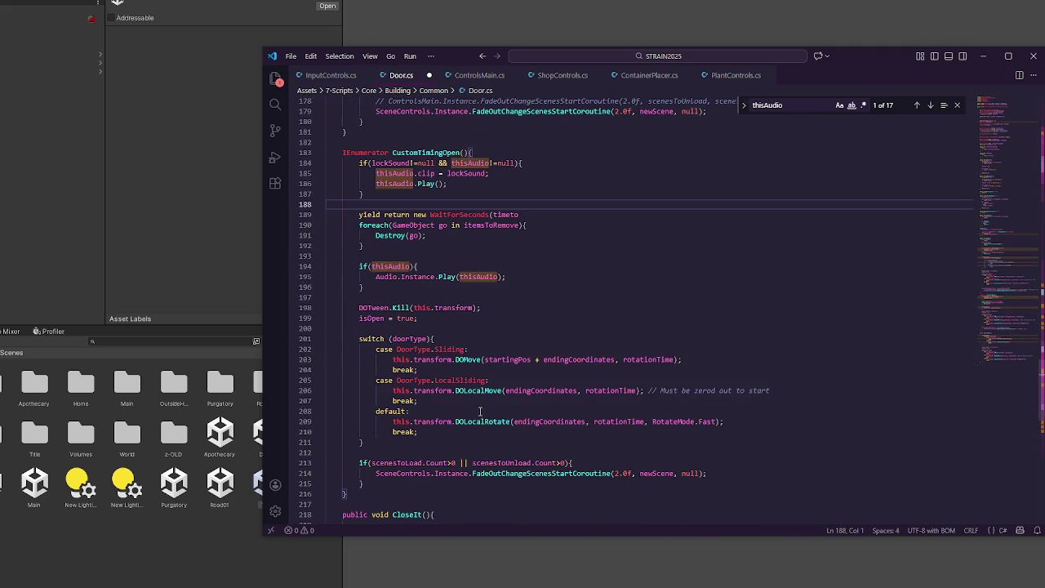
Step: Finish the WaitForSeconds(timeBeforeOpen) line and paste a copy after the door movement code
{"action": "key", "text": "Tab"}
{"action": "type", "text": ");"}
{"action": "key", "text": "Return"}
{"action": "triple_click", "coordinate": [504, 214]}
{"action": "key", "text": "ctrl+c"}
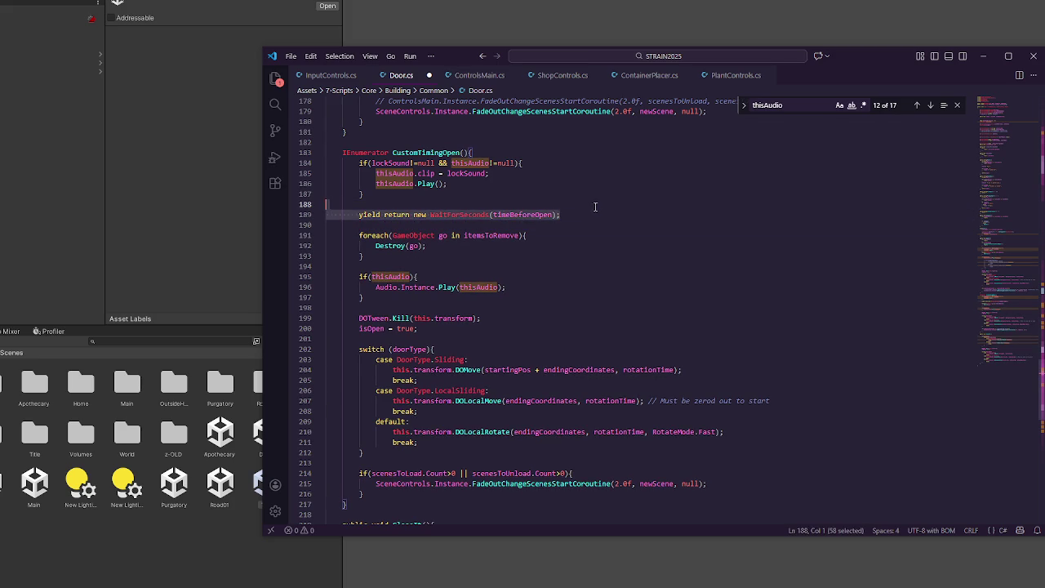
{"action": "left_click", "coordinate": [539, 303]}
{"action": "scroll", "coordinate": [539, 303], "scroll_direction": "down", "scroll_amount": 4}
{"action": "left_click", "coordinate": [495, 353]}
{"action": "key", "text": "ctrl+v"}
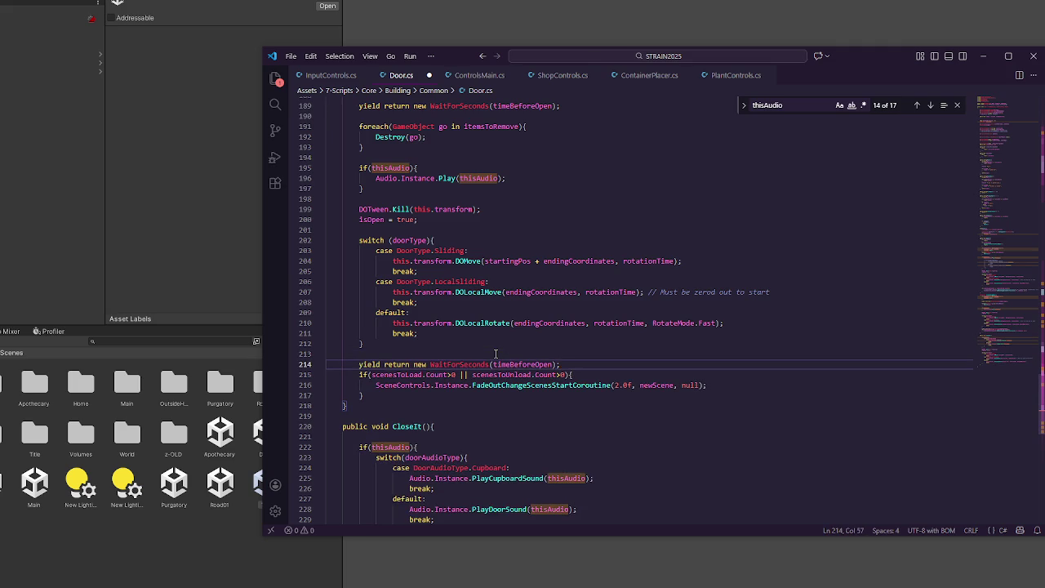
{"action": "key", "text": "Return"}
Step: Change the second wait's argument to timeToOpen, save Door.cs, and return to Unity
{"action": "double_click", "coordinate": [523, 365]}
{"action": "type", "text": "timeToOpen"}
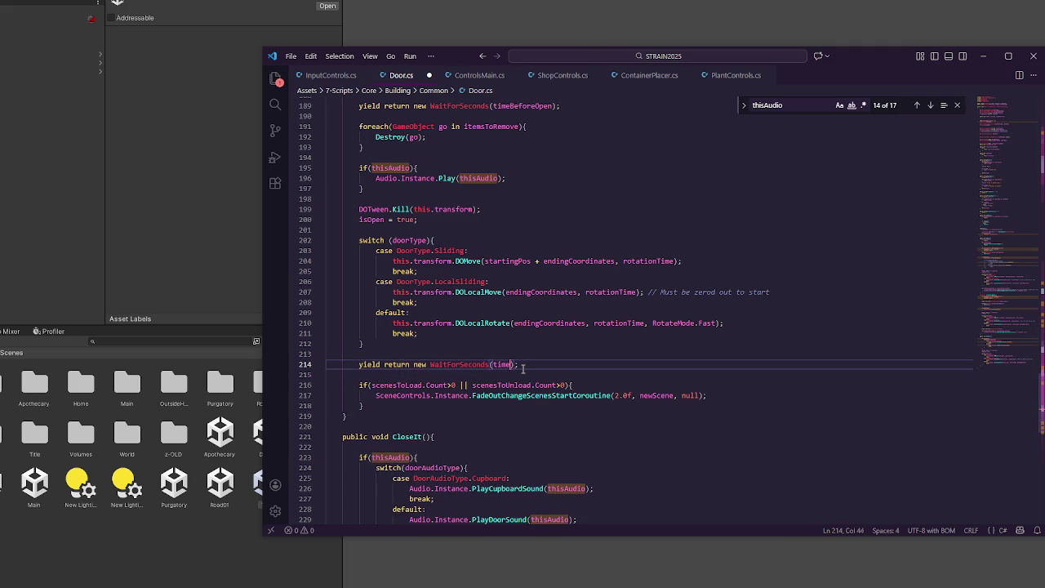
{"action": "key", "text": "ctrl+s"}
{"action": "left_click", "coordinate": [104, 229]}
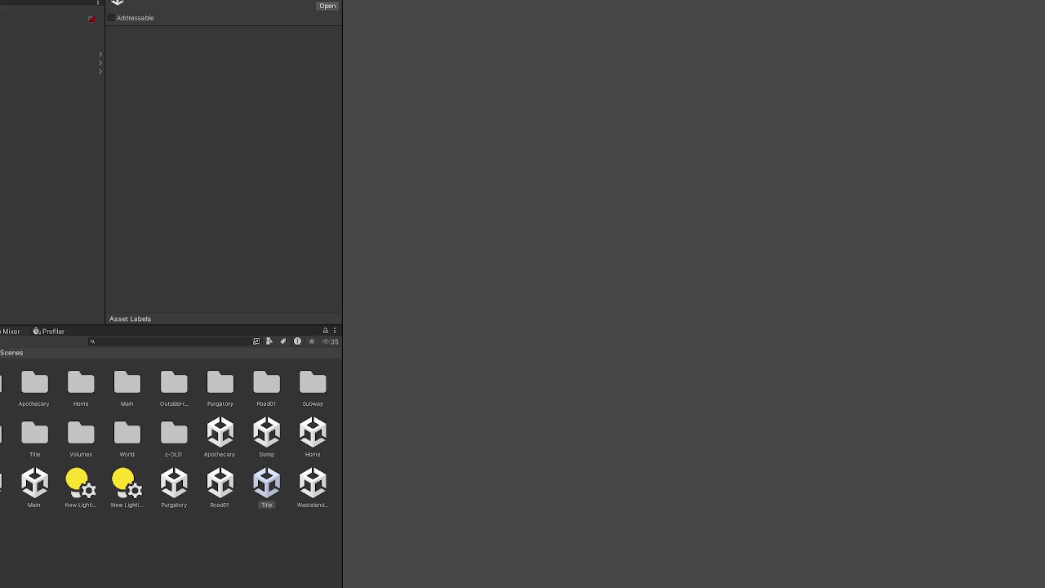
Step: Show the compile-error Console, then delete and restore the commented-out switch block in Door.cs
{"action": "key", "text": "ctrl+shift+c"}
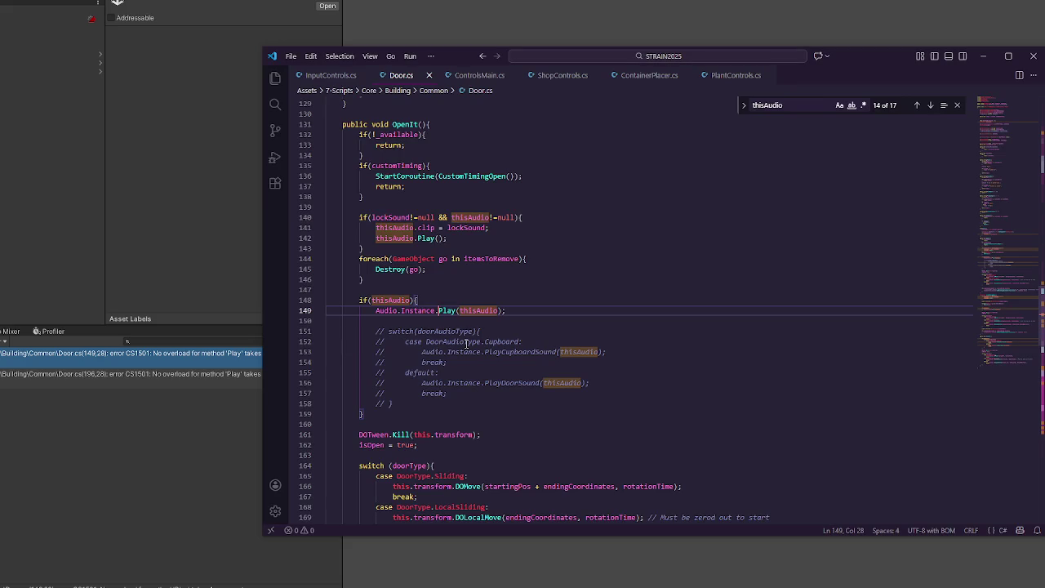
{"action": "left_click_drag", "start_coordinate": [446, 399], "coordinate": [553, 320]}
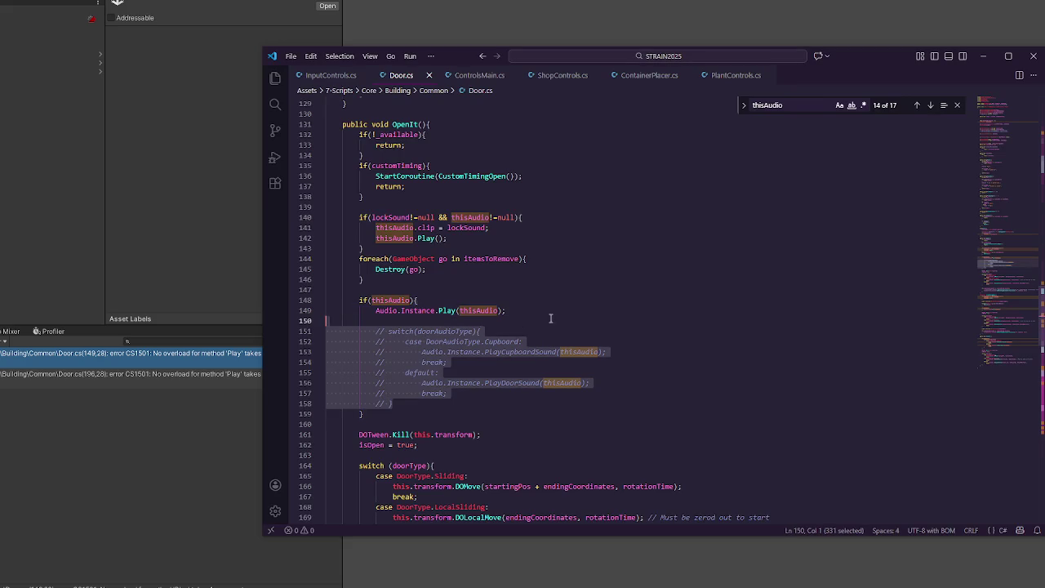
{"action": "key", "text": "BackSpace"}
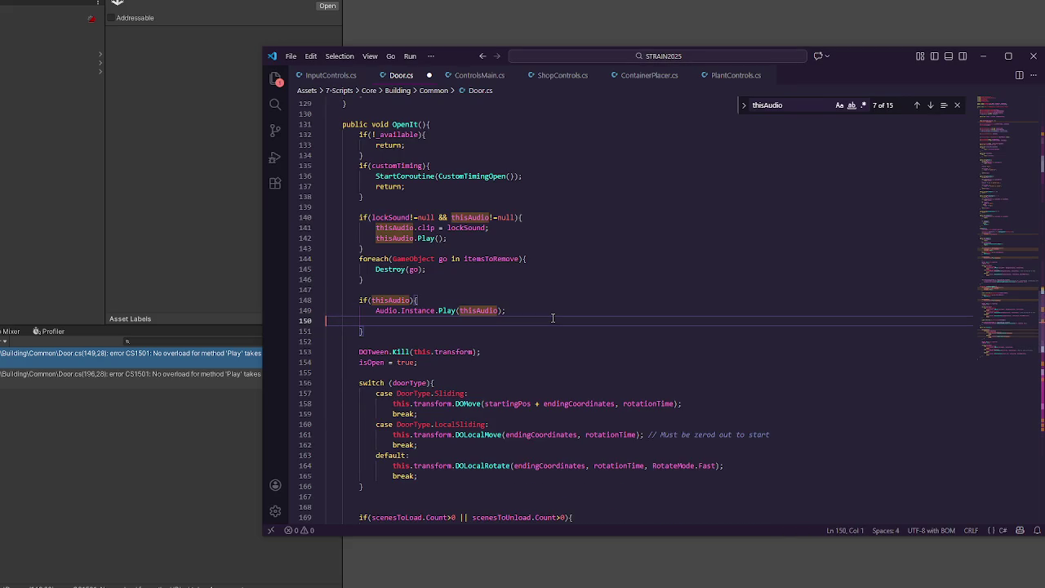
{"action": "key", "text": "ctrl+z"}
{"action": "left_click", "coordinate": [553, 319]}
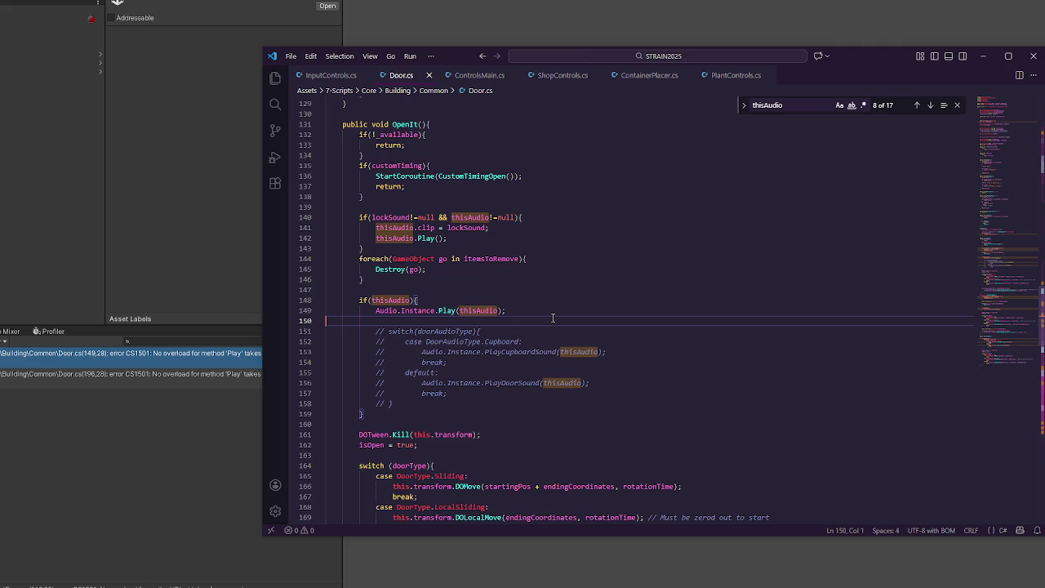
Step: Change line 149's Audio.Instance.Play(thisAudio) to thisAudio.Play() and save Door.cs
{"action": "double_click", "coordinate": [213, 358]}
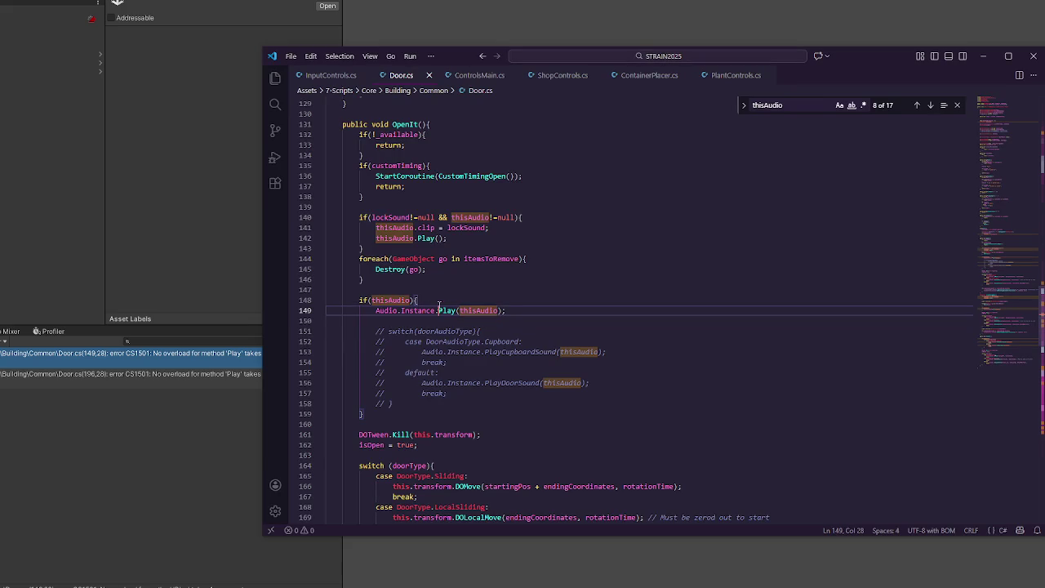
{"action": "double_click", "coordinate": [392, 300]}
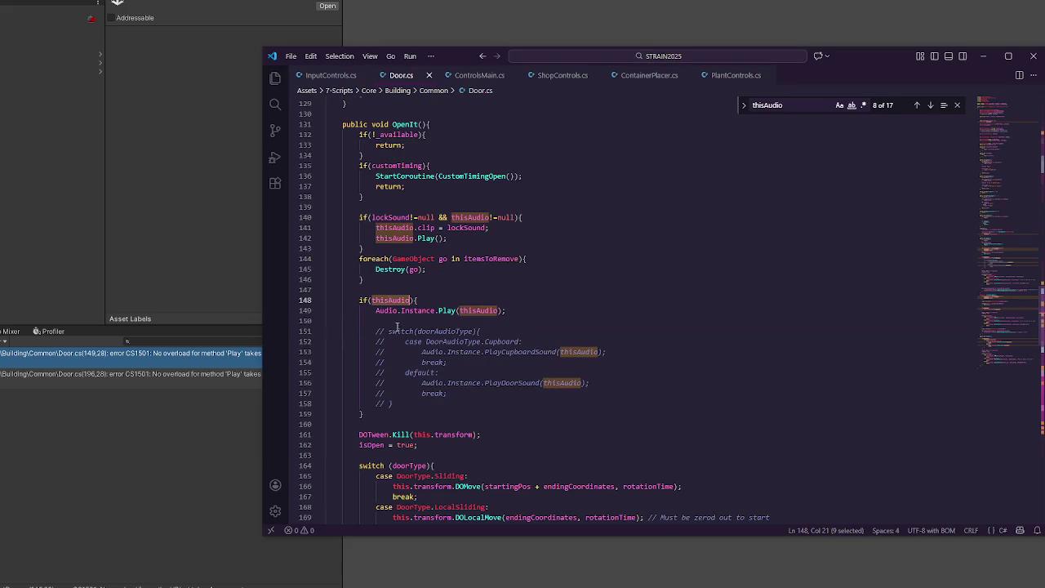
{"action": "left_click_drag", "start_coordinate": [376, 310], "coordinate": [439, 310]}
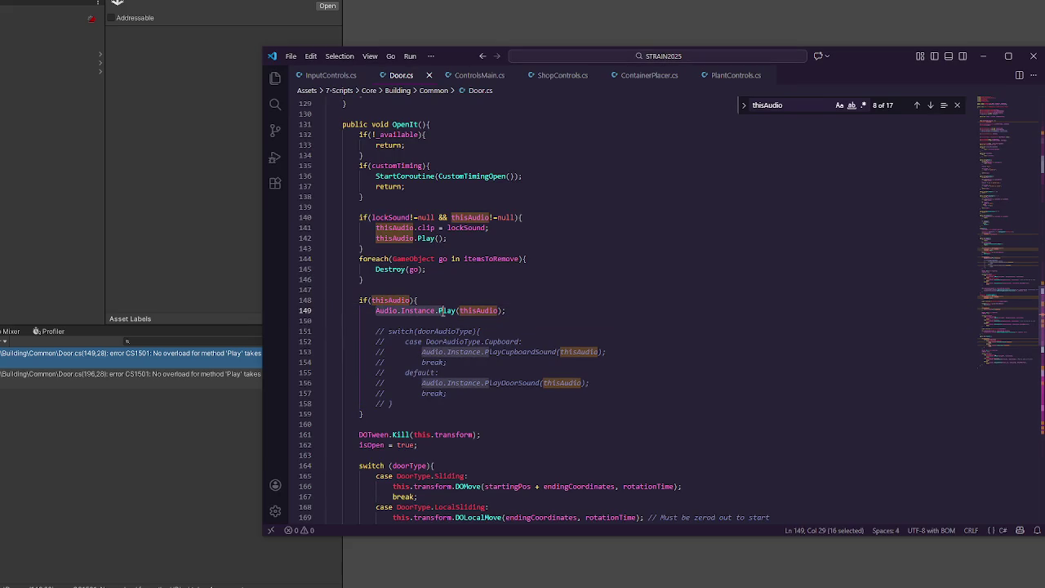
{"action": "key", "text": "ctrl+v"}
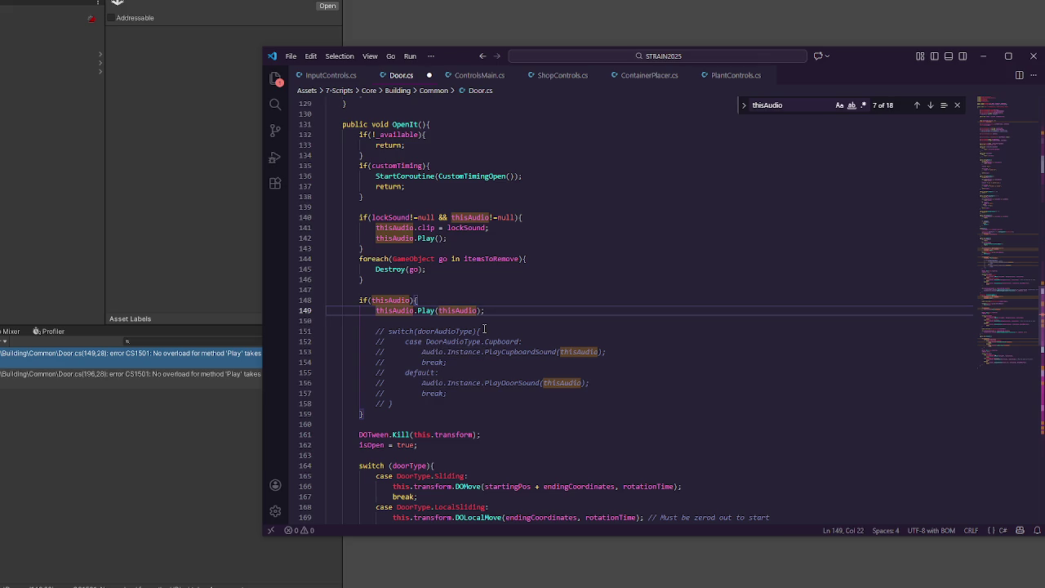
{"action": "double_click", "coordinate": [458, 310]}
{"action": "key", "text": "BackSpace"}
{"action": "left_click_drag", "start_coordinate": [474, 311], "coordinate": [493, 296]}
{"action": "key", "text": "ctrl+s"}
Step: Replace the second faulty Play call on line 196 with thisAudio.Play(), remove the extra blank line, and save
{"action": "scroll", "coordinate": [494, 297], "scroll_direction": "down", "scroll_amount": 10}
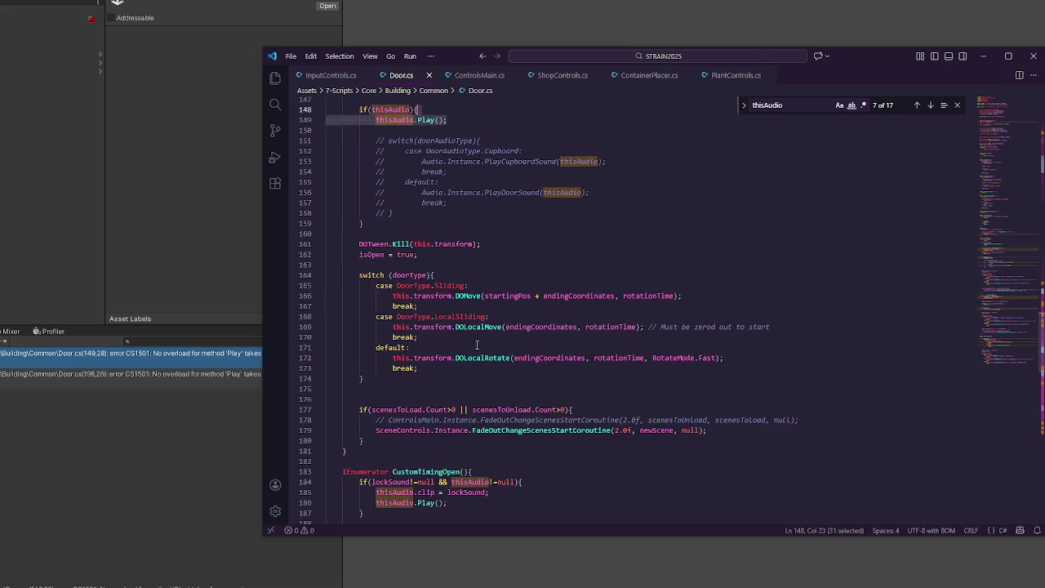
{"action": "left_click_drag", "start_coordinate": [376, 334], "coordinate": [506, 334]}
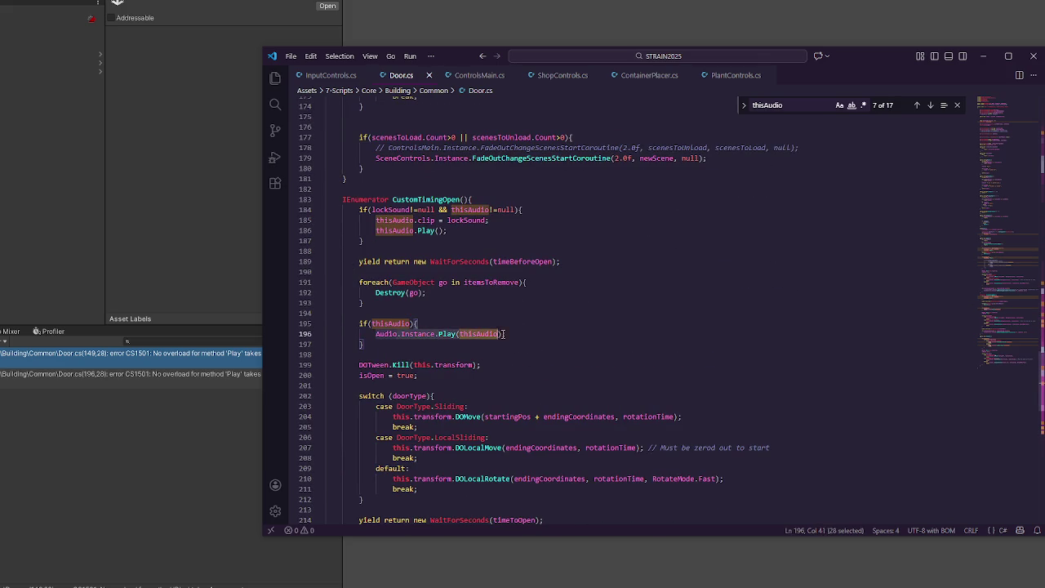
{"action": "key", "text": "ctrl+v"}
{"action": "left_click", "coordinate": [483, 326]}
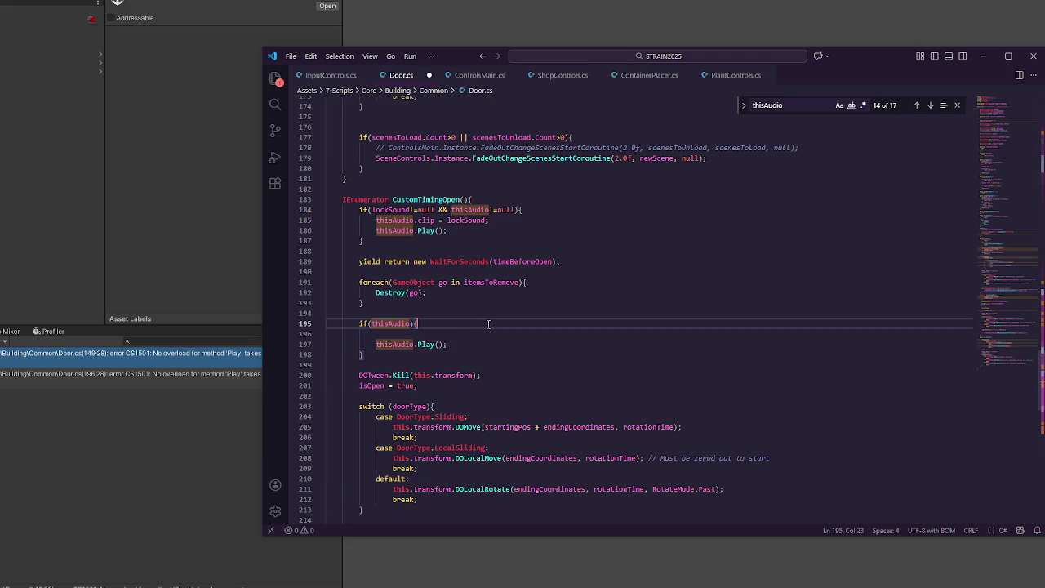
{"action": "key", "text": "Delete"}
{"action": "key", "text": "ctrl+s"}
{"action": "left_click", "coordinate": [482, 334]}
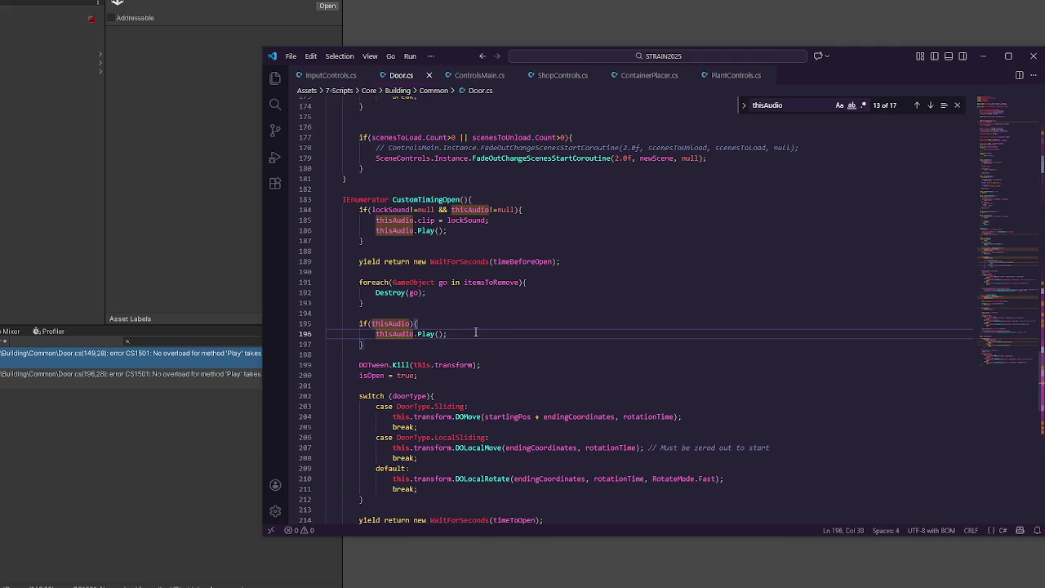
{"action": "left_click", "coordinate": [213, 305]}
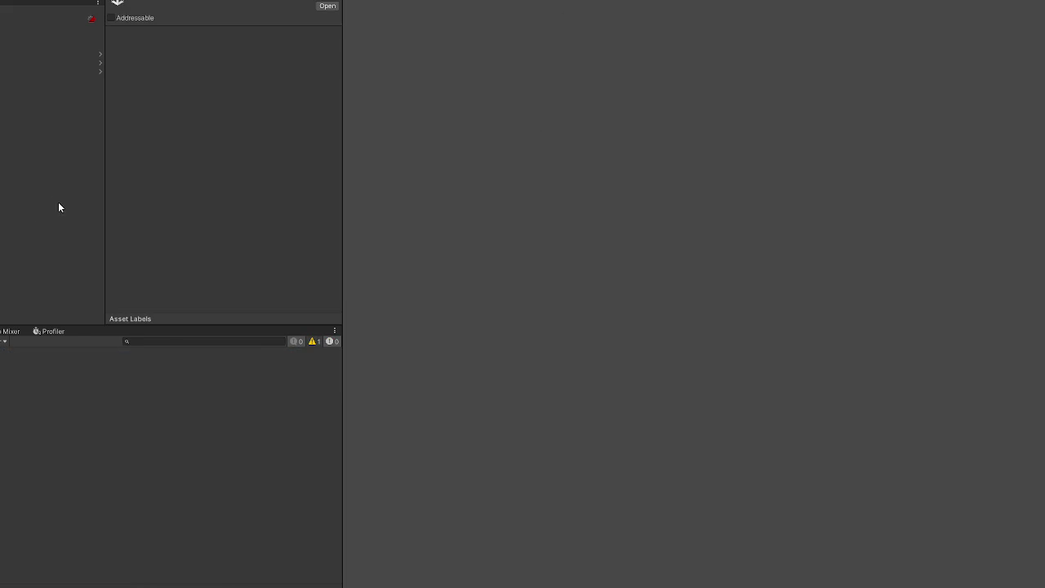
Step: Open Home.unity from the Scenes folder and bring the Home gate into view
{"action": "key", "text": "ctrl+5"}
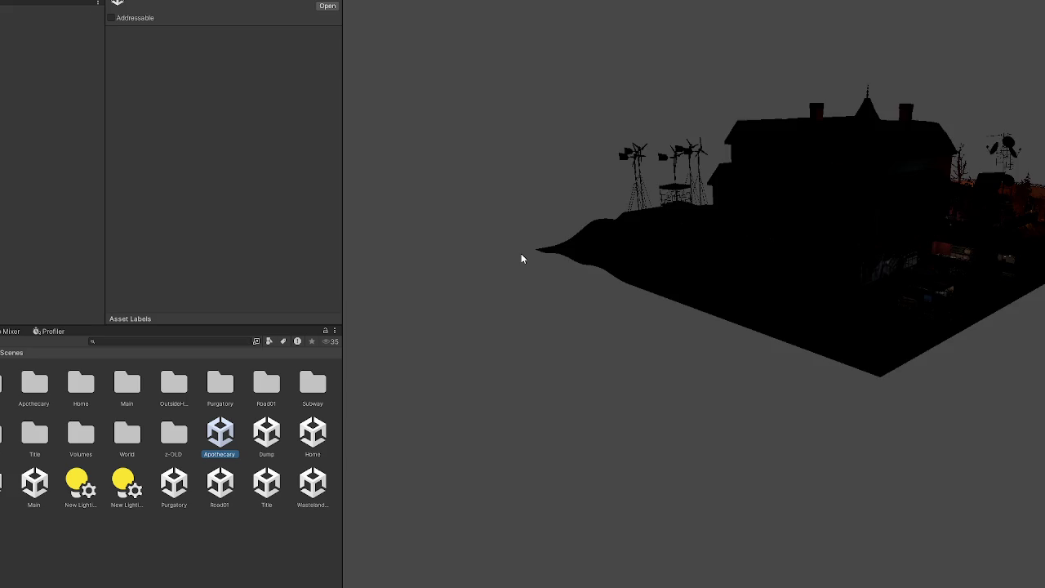
{"action": "left_click", "coordinate": [850, 210]}
{"action": "mouse_move", "coordinate": [849, 210]}
{"action": "left_mouse_down"}
{"action": "mouse_move", "coordinate": [719, 280]}
{"action": "mouse_move", "coordinate": [735, 285]}
{"action": "mouse_move", "coordinate": [468, 253]}
{"action": "mouse_move", "coordinate": [489, 377]}
{"action": "mouse_move", "coordinate": [843, 514]}
{"action": "mouse_move", "coordinate": [757, 383]}
{"action": "mouse_move", "coordinate": [735, 384]}
{"action": "left_mouse_up"}
{"action": "double_click", "coordinate": [313, 432]}
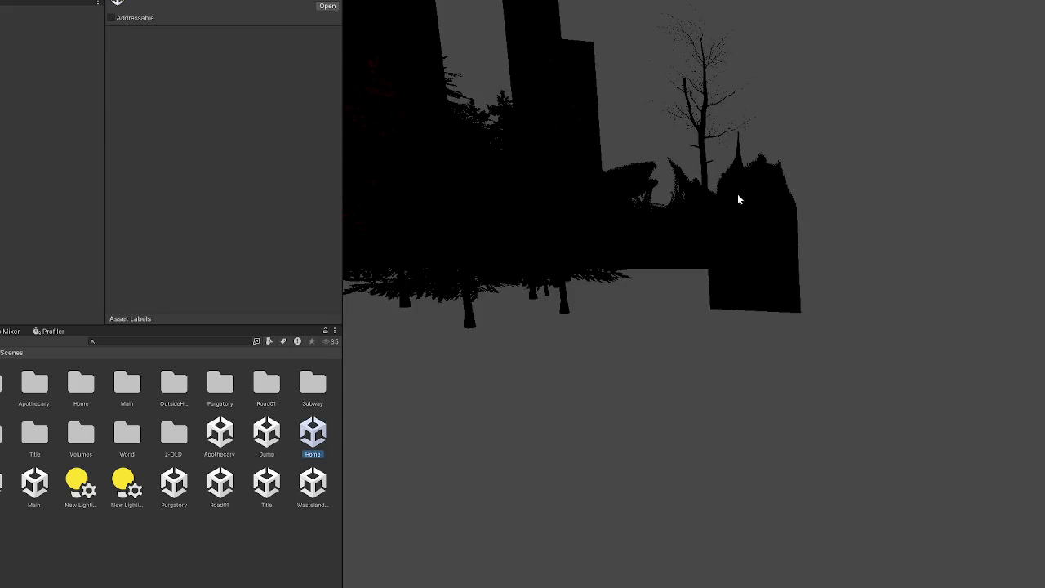
{"action": "mouse_move", "coordinate": [737, 196]}
{"action": "left_mouse_down"}
{"action": "mouse_move", "coordinate": [665, 232]}
{"action": "mouse_move", "coordinate": [642, 357]}
{"action": "mouse_move", "coordinate": [1000, 485]}
{"action": "mouse_move", "coordinate": [694, 388]}
{"action": "left_mouse_up"}
Step: Select the Home gate object with the Door script and check its Audio Source clip
{"action": "left_click", "coordinate": [805, 473]}
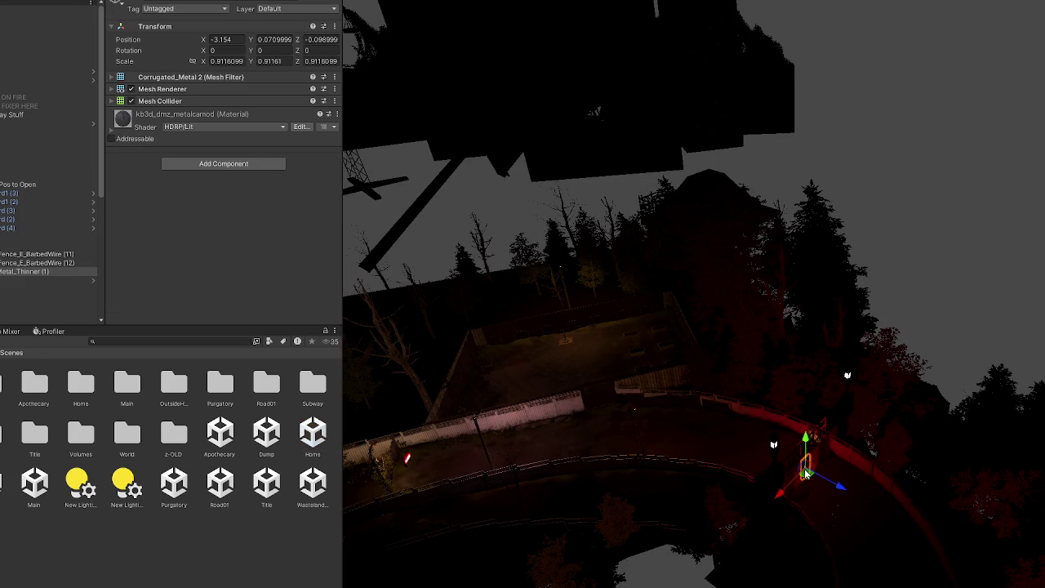
{"action": "left_click", "coordinate": [12, 174]}
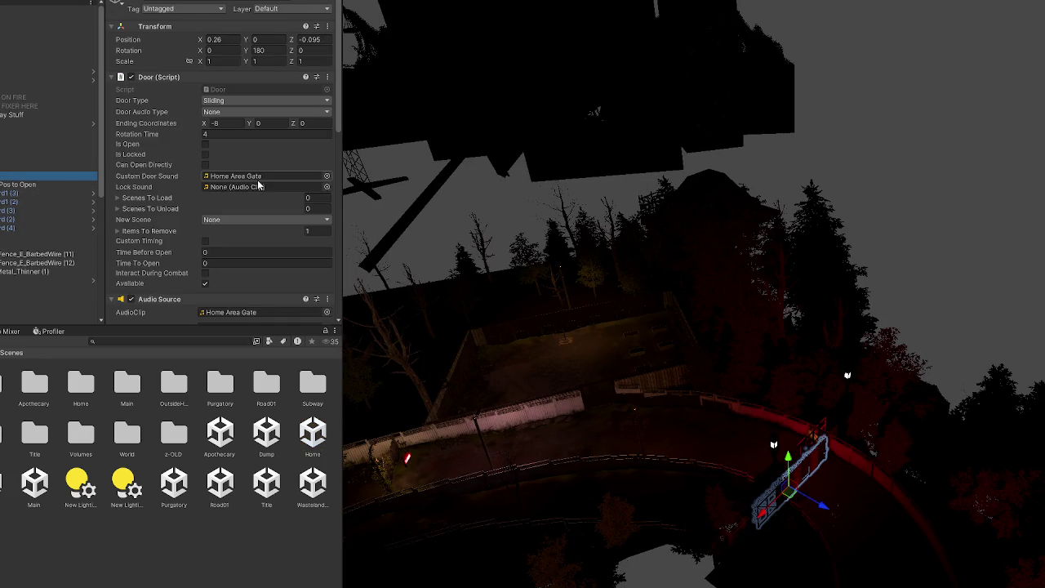
{"action": "left_click", "coordinate": [242, 177]}
{"action": "scroll", "coordinate": [242, 176], "scroll_direction": "down", "scroll_amount": 2}
{"action": "left_click", "coordinate": [245, 256]}
{"action": "scroll", "coordinate": [249, 262], "scroll_direction": "down", "scroll_amount": 3}
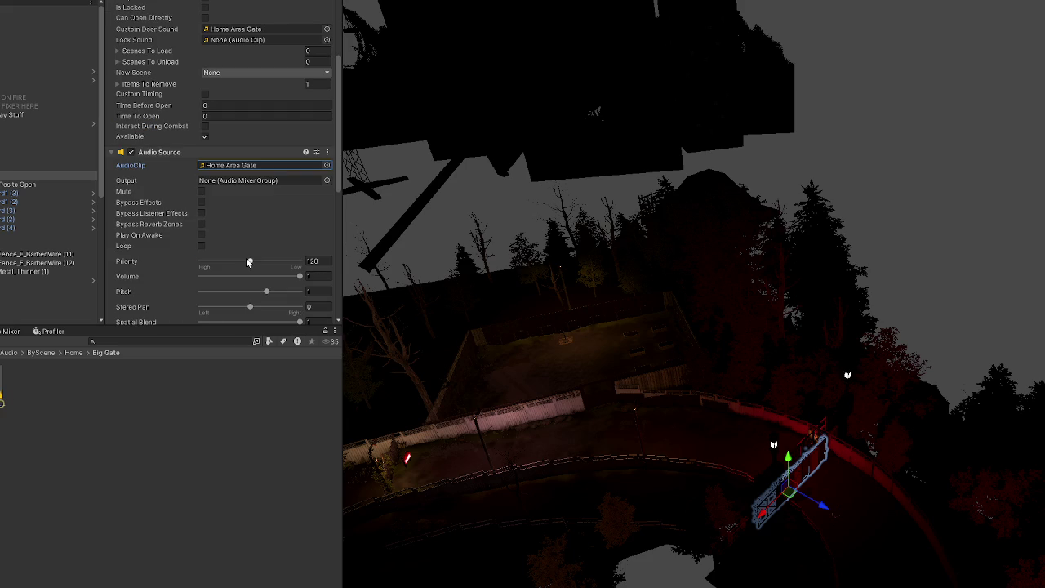
{"action": "scroll", "coordinate": [249, 262], "scroll_direction": "up", "scroll_amount": 5}
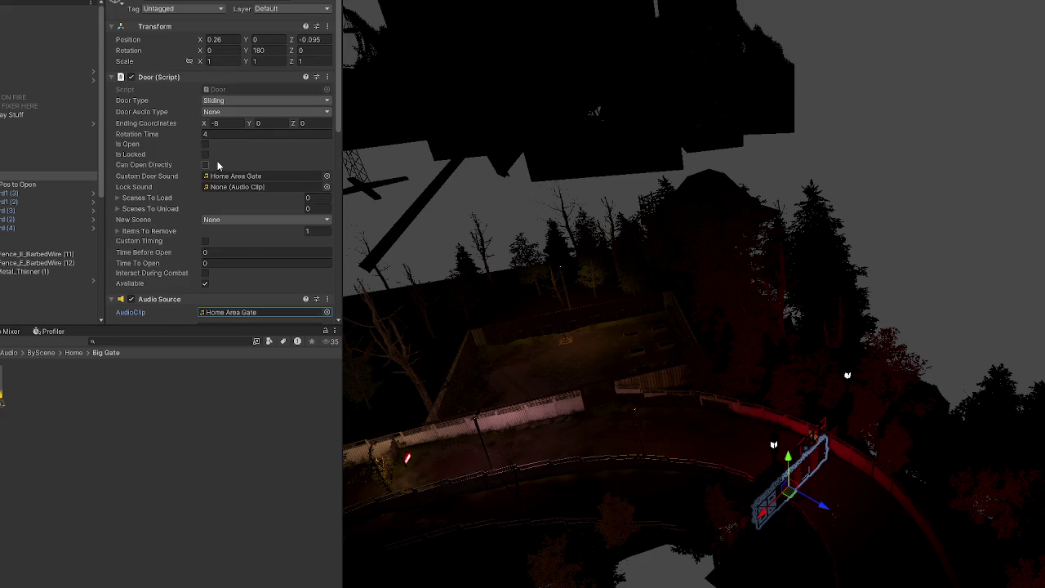
Step: Enable Custom Timing with Time Before Open 2 and Time To Open 4, then open the Title scene
{"action": "left_click", "coordinate": [205, 241]}
{"action": "type", "text": "2"}
{"action": "left_click", "coordinate": [229, 263]}
{"action": "type", "text": "4"}
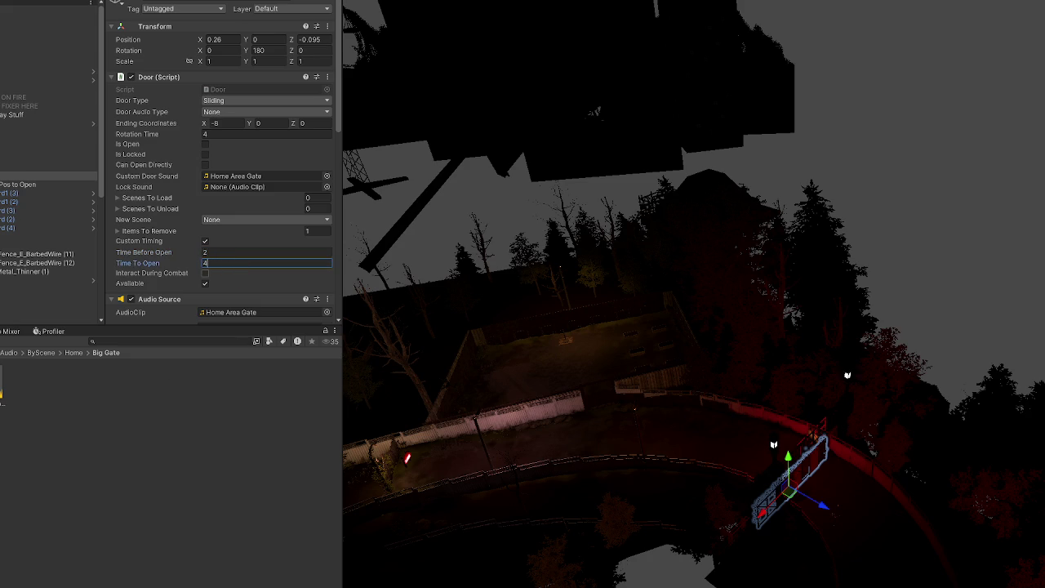
{"action": "key", "text": "Return"}
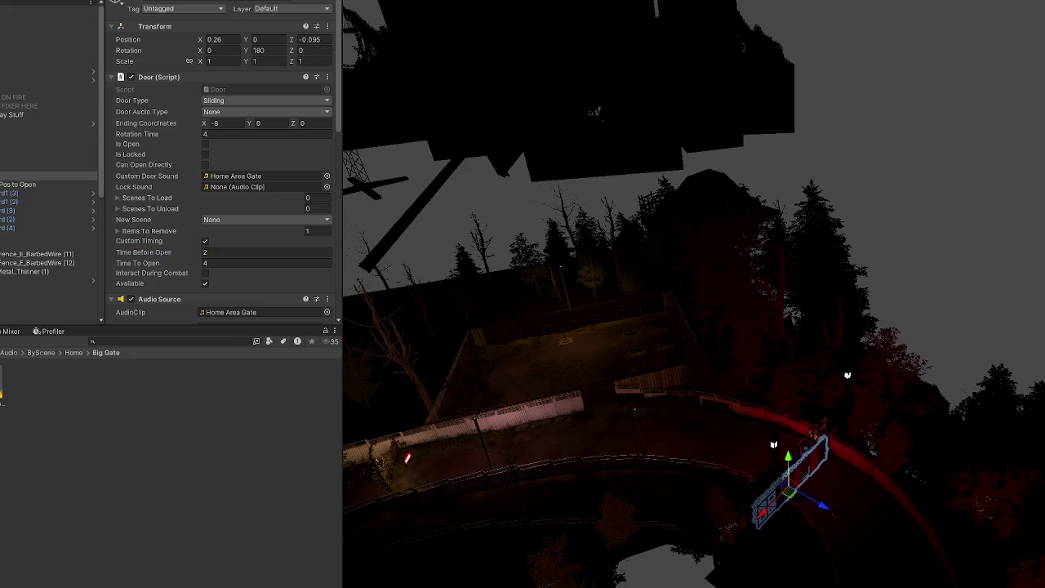
{"action": "left_click", "coordinate": [266, 482]}
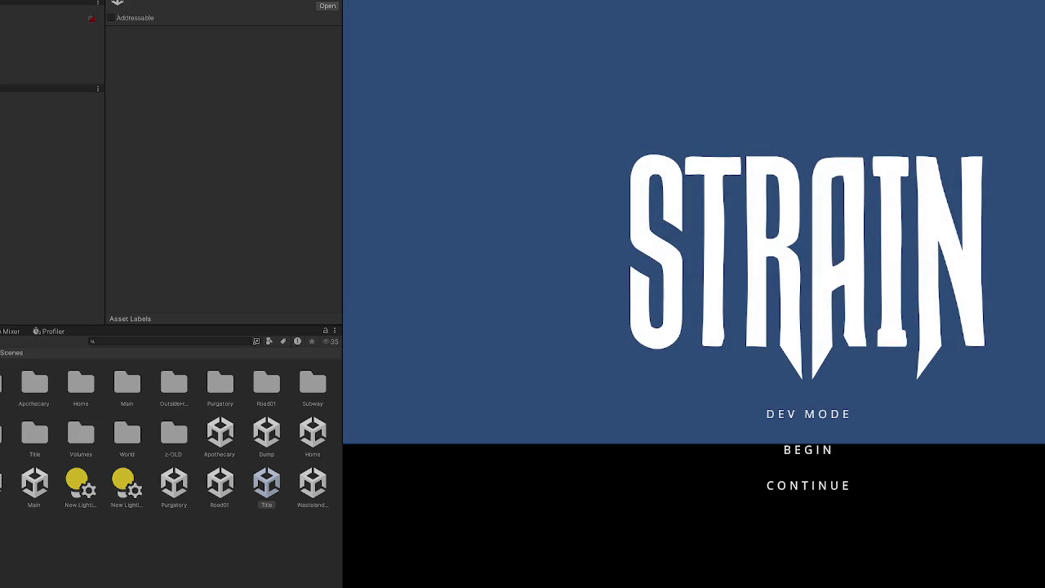
Step: Choose CONTINUE on the STRAIN title menu, then DEV MODE to load the dev scene
{"action": "left_click", "coordinate": [825, 486]}
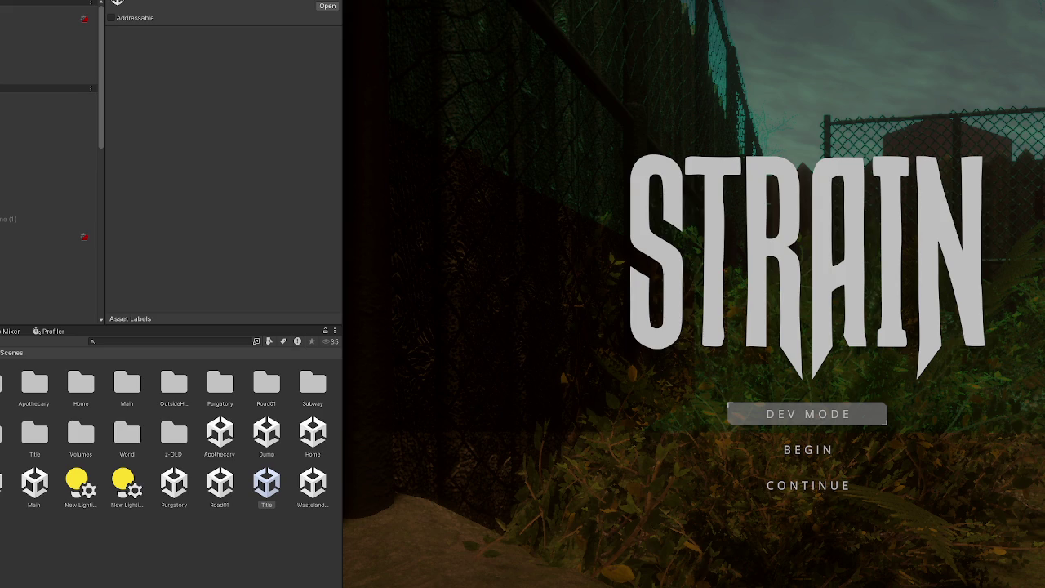
{"action": "left_click", "coordinate": [809, 414]}
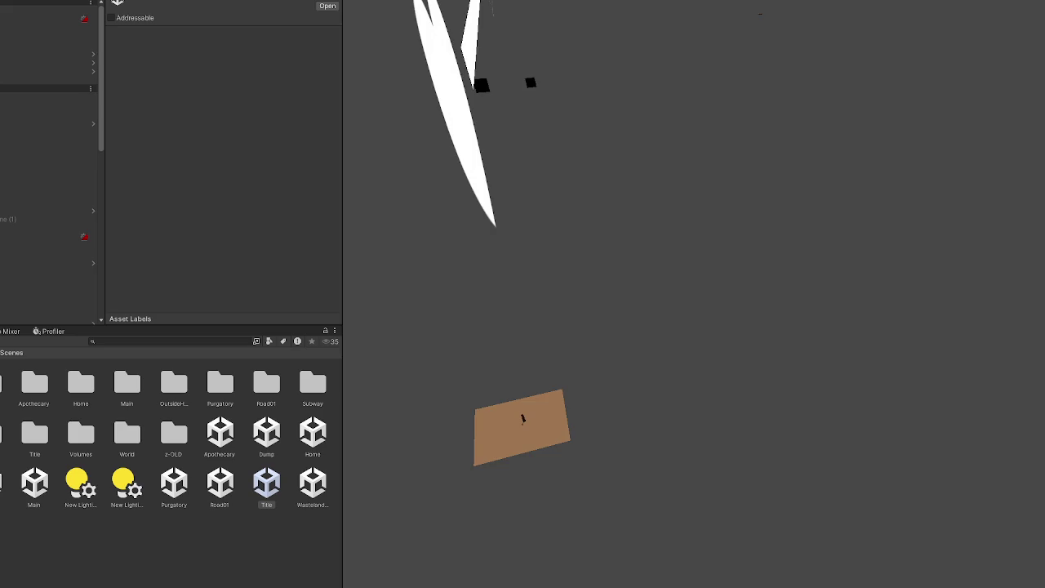
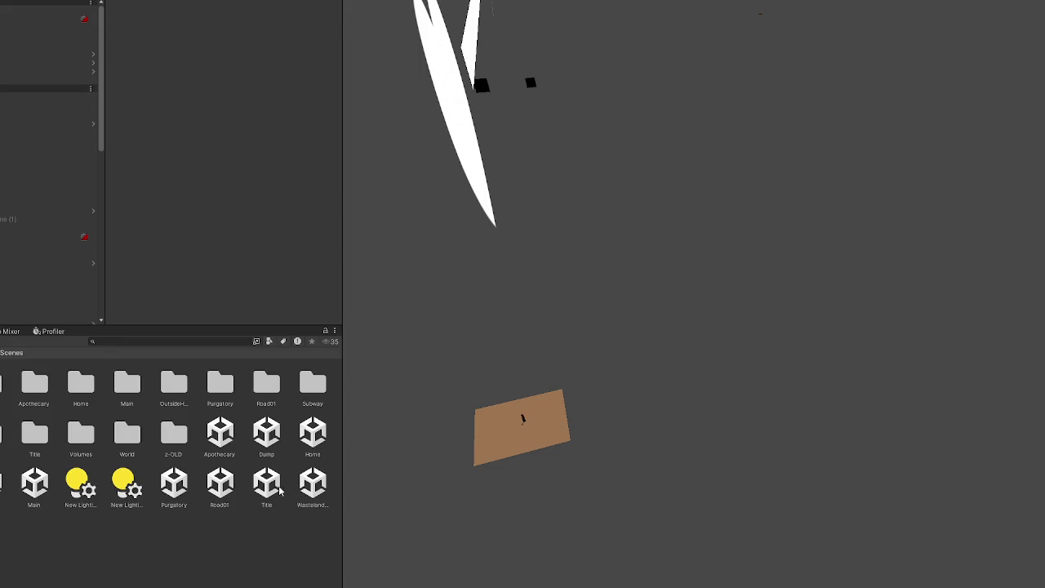
Step: Open the Title scene and briefly look up Device Manager in system search
{"action": "double_click", "coordinate": [284, 491]}
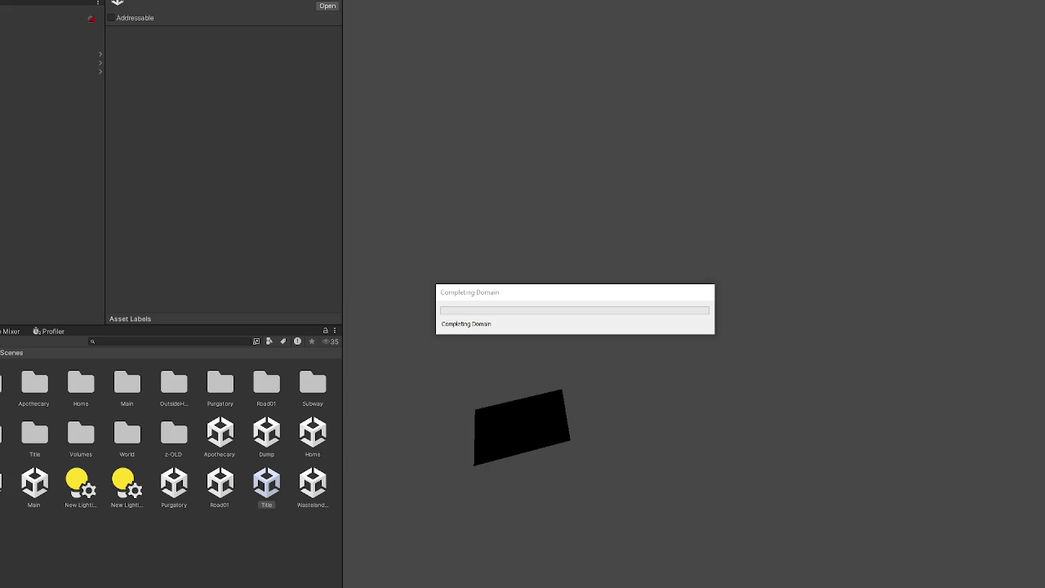
{"action": "key", "text": "super"}
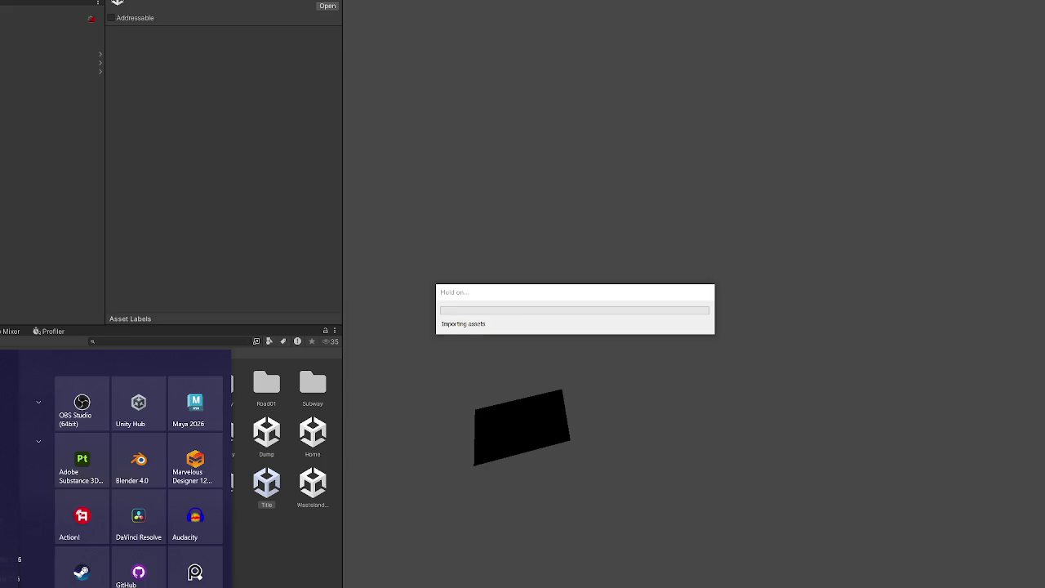
{"action": "type", "text": "device manager"}
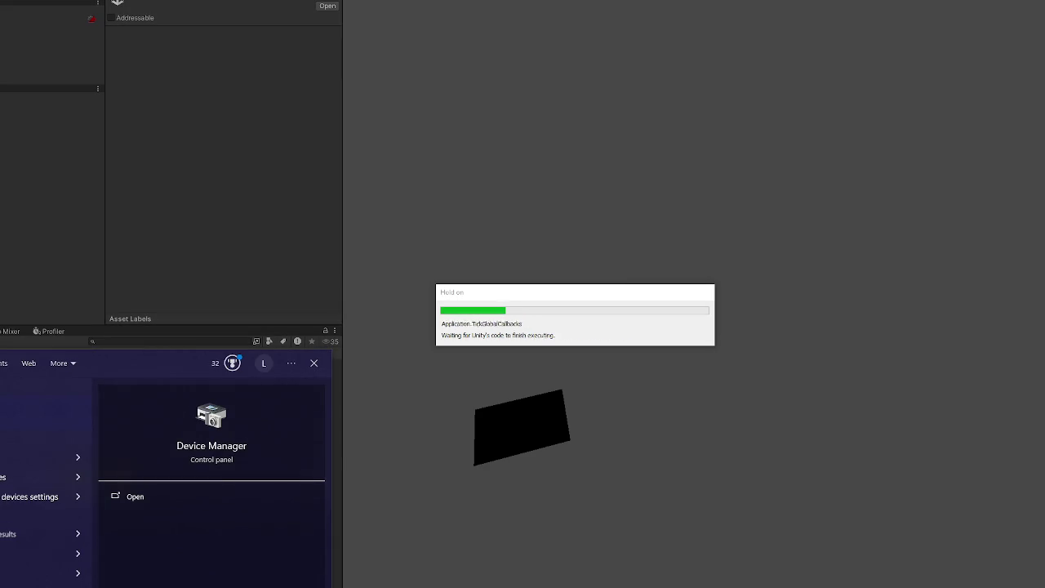
{"action": "left_click", "coordinate": [451, 401]}
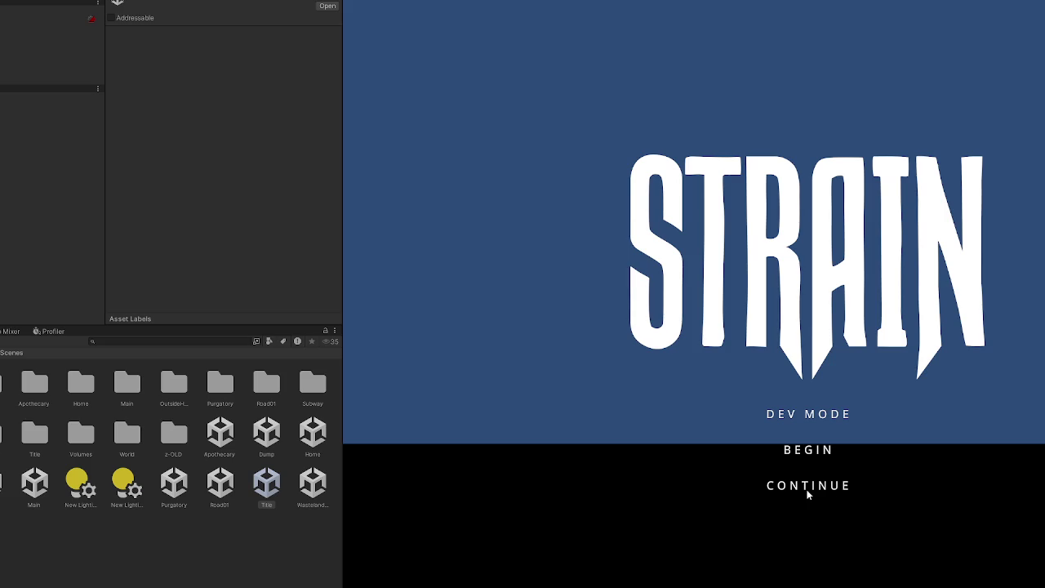
Step: Start in DEV MODE, walk out through the base gate to the red fence, then bring up Door.cs
{"action": "left_click", "coordinate": [802, 417]}
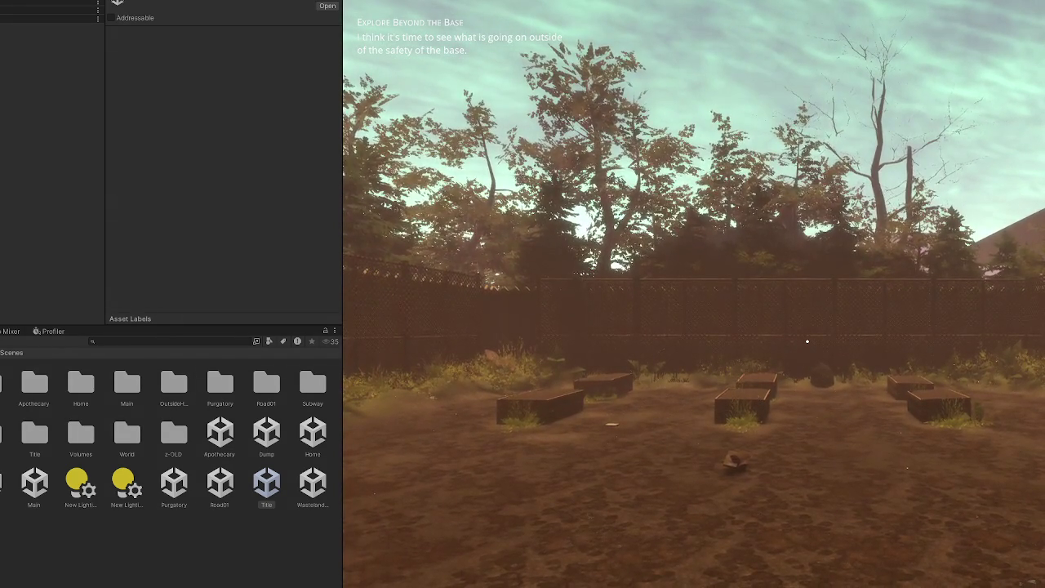
{"action": "left_click", "coordinate": [753, 214]}
{"action": "key", "text": "w"}
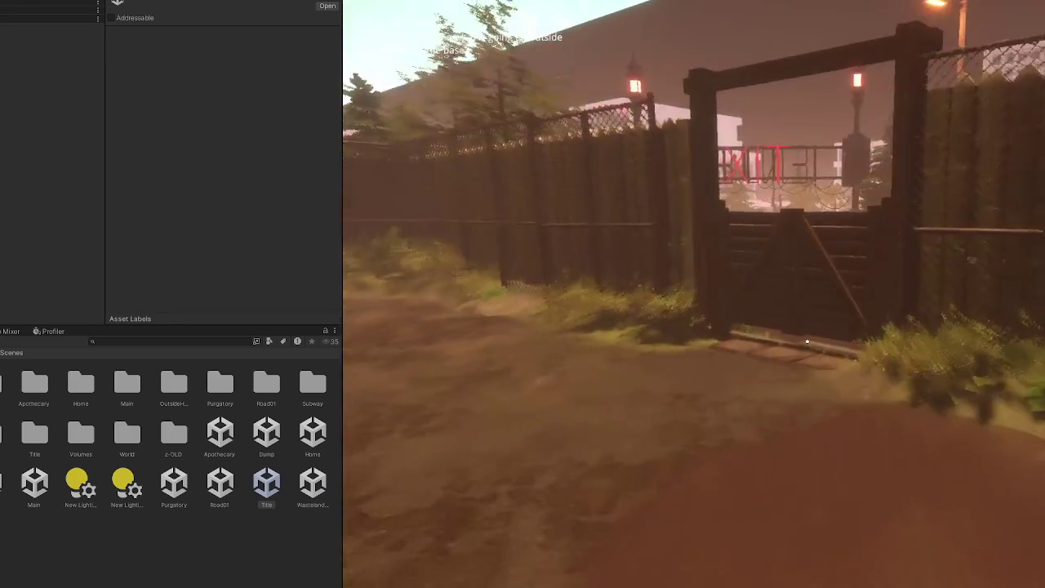
{"action": "key", "text": "w"}
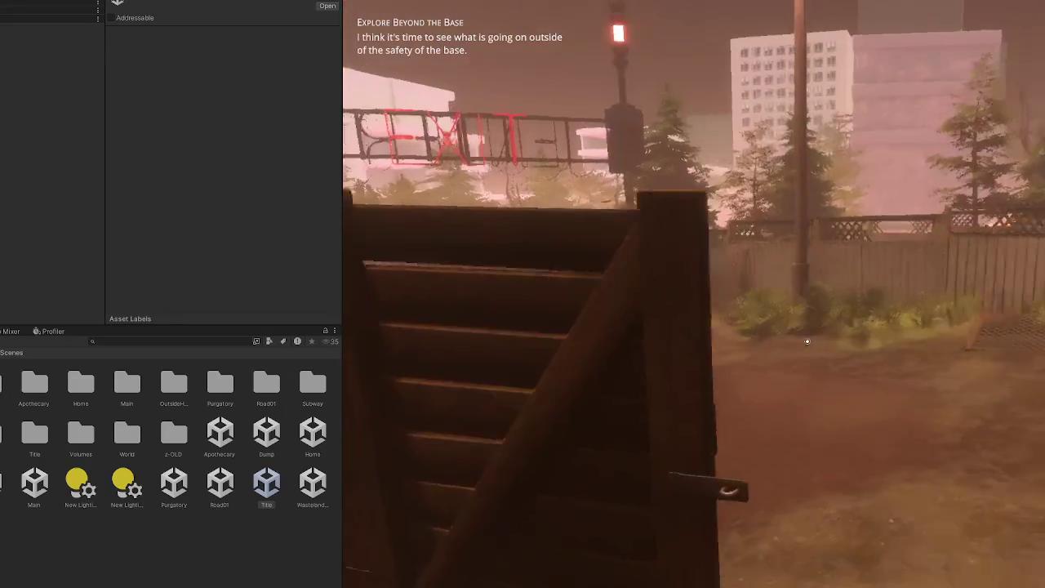
{"action": "key", "text": "w"}
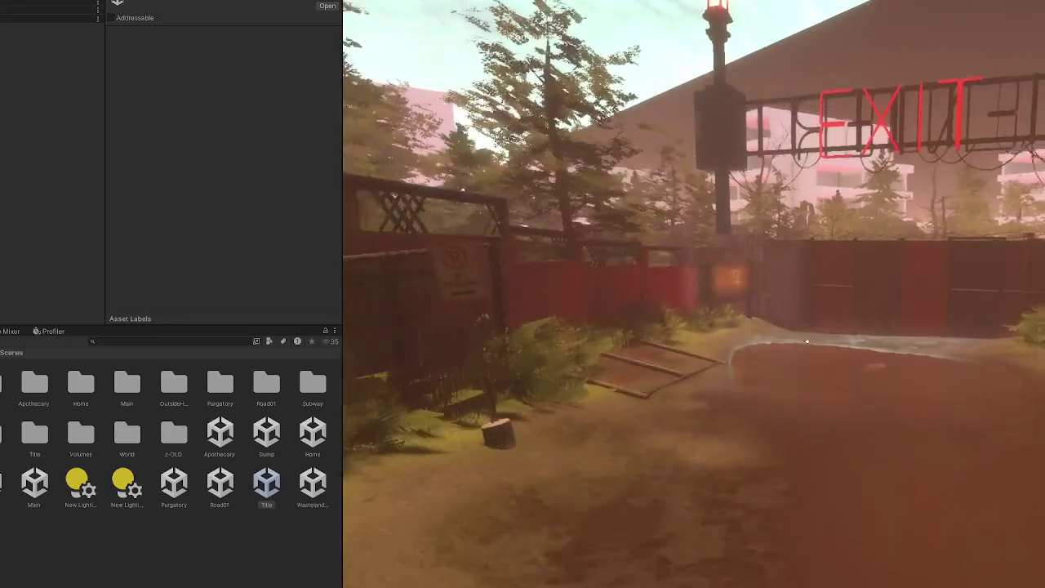
{"action": "key", "text": "w"}
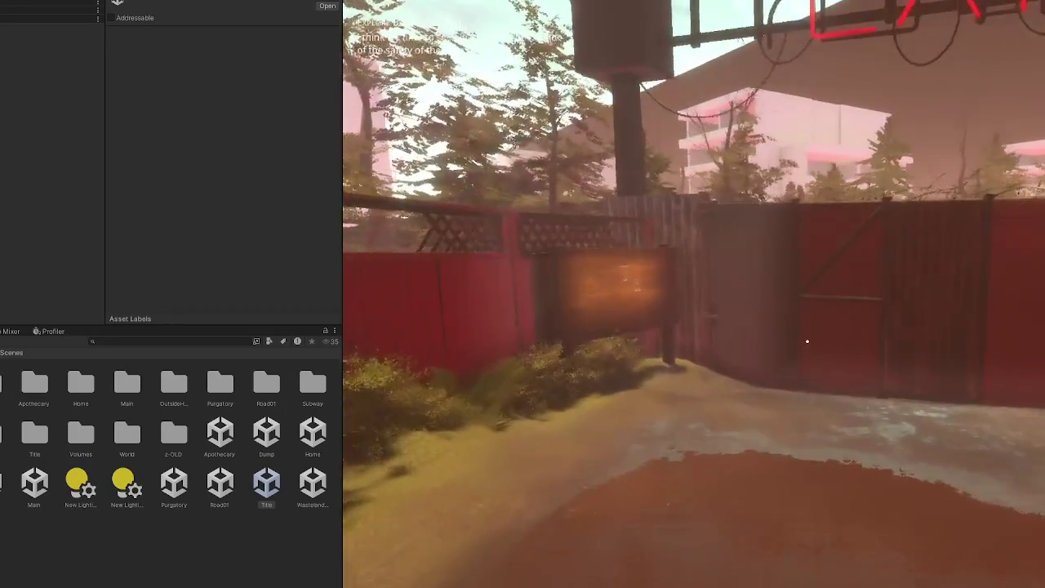
{"action": "key", "text": "w"}
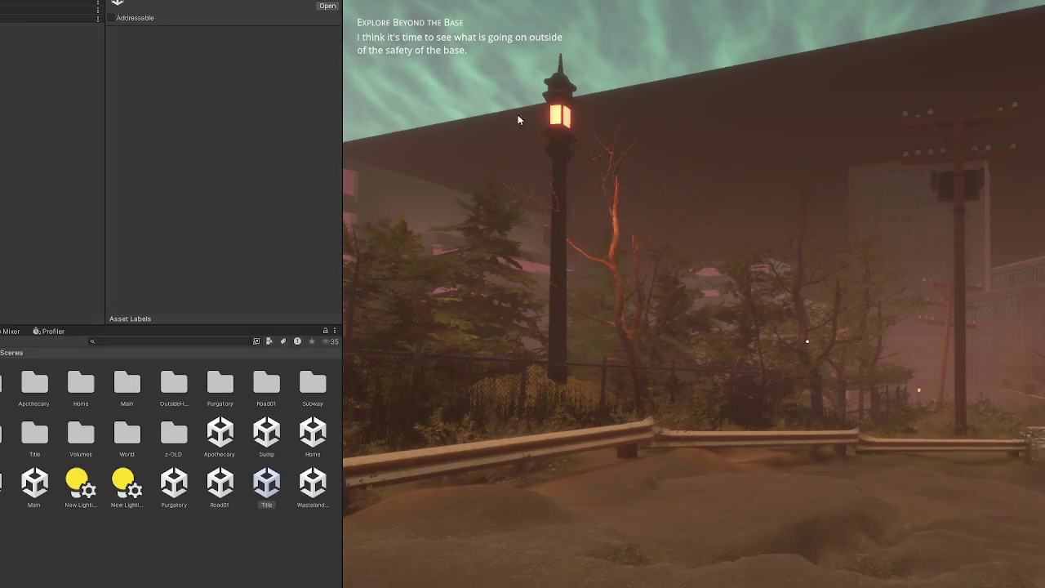
{"action": "key", "text": "alt+Tab"}
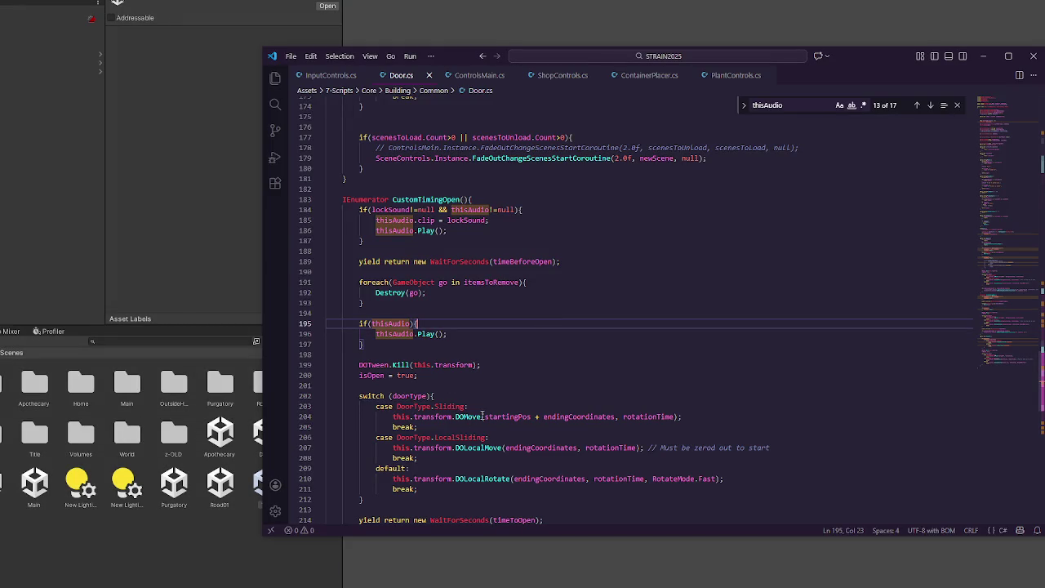
Step: Search Door.cs for CustomTimingOpen and jump to its call on line 136 in OpenIt
{"action": "left_click", "coordinate": [417, 201]}
{"action": "key", "text": "ctrl+d"}
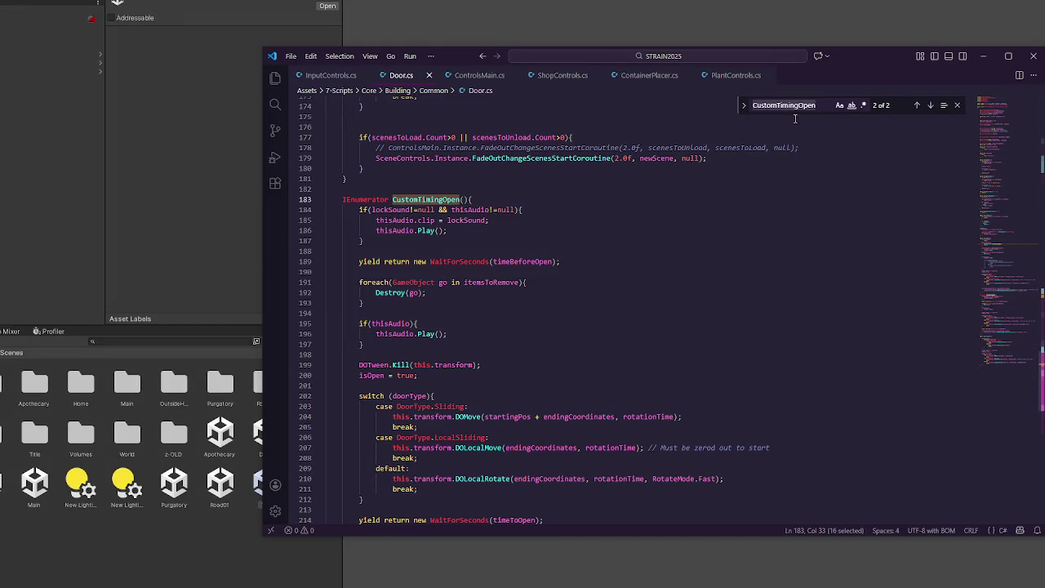
{"action": "left_click", "coordinate": [915, 105]}
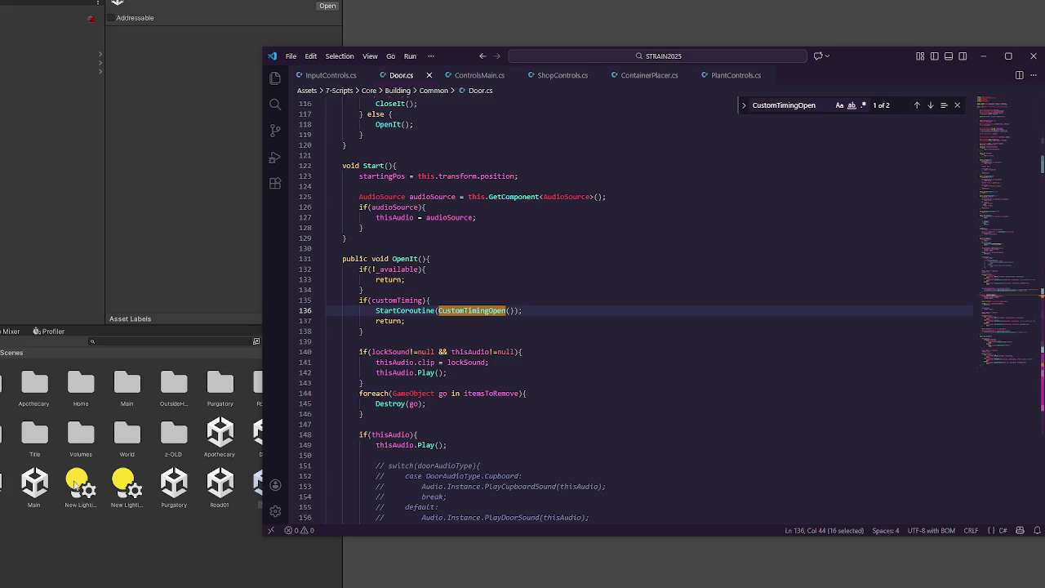
Step: Select the Home scene asset in Unity, then return to Door.cs
{"action": "left_click", "coordinate": [248, 482]}
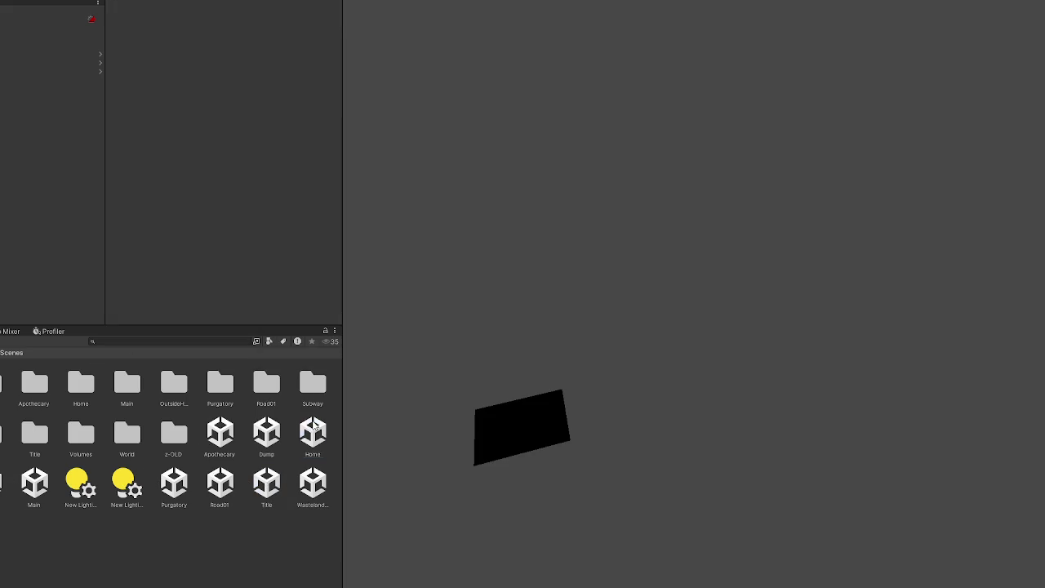
{"action": "left_click", "coordinate": [312, 429]}
{"action": "key", "text": "alt+Tab"}
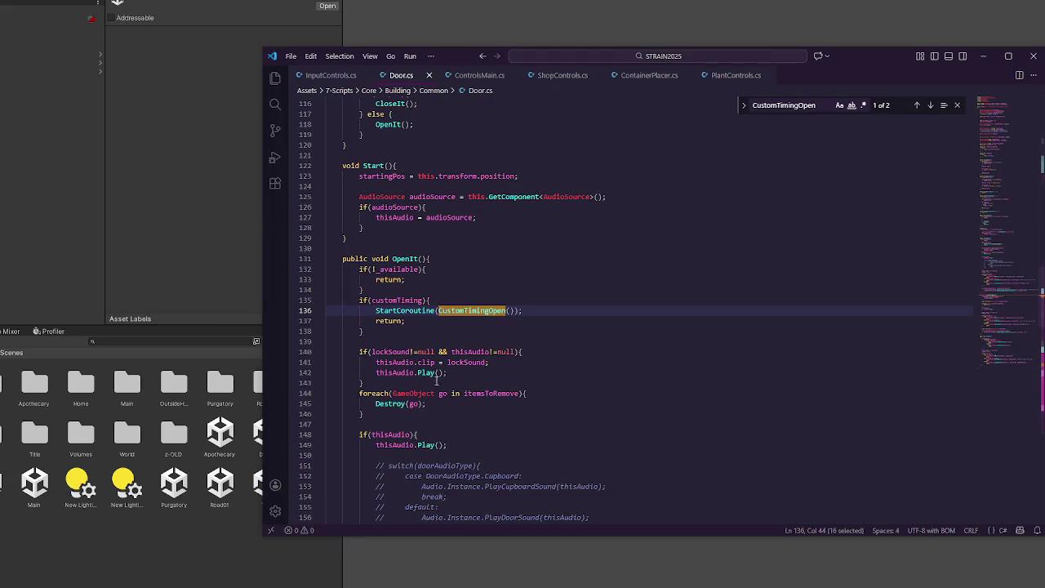
Step: Clear the line 136 selection and close the ControlsMain.cs and ShopControls.cs tabs
{"action": "left_click", "coordinate": [526, 309]}
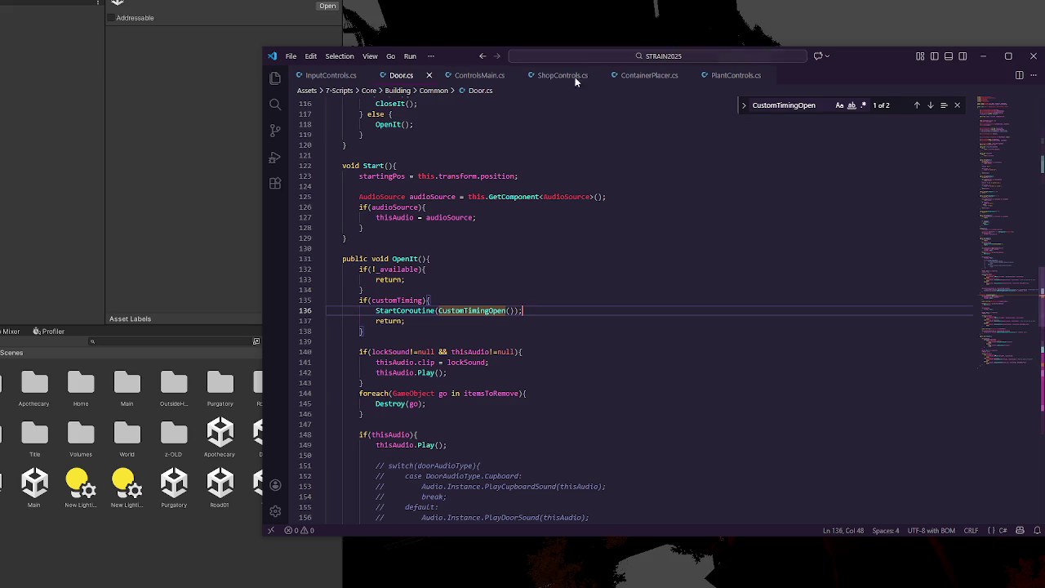
{"action": "left_click", "coordinate": [512, 75]}
{"action": "left_click", "coordinate": [513, 75]}
{"action": "left_click", "coordinate": [512, 76]}
Step: Close the ContainerPlacer.cs, PlantControls.cs and InputControls.cs tabs in VS Code
{"action": "left_click", "coordinate": [520, 76]}
{"action": "left_click", "coordinate": [513, 75]}
{"action": "left_click", "coordinate": [363, 75]}
Step: In Unity, select the wooden board and then the gate object holding the Door script
{"action": "left_click", "coordinate": [692, 341]}
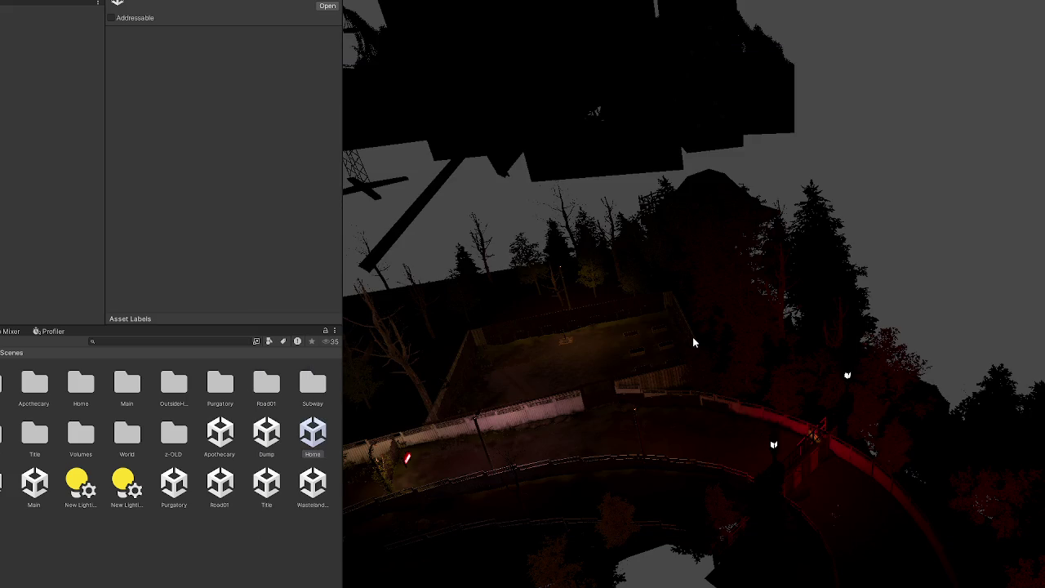
{"action": "left_click", "coordinate": [825, 460]}
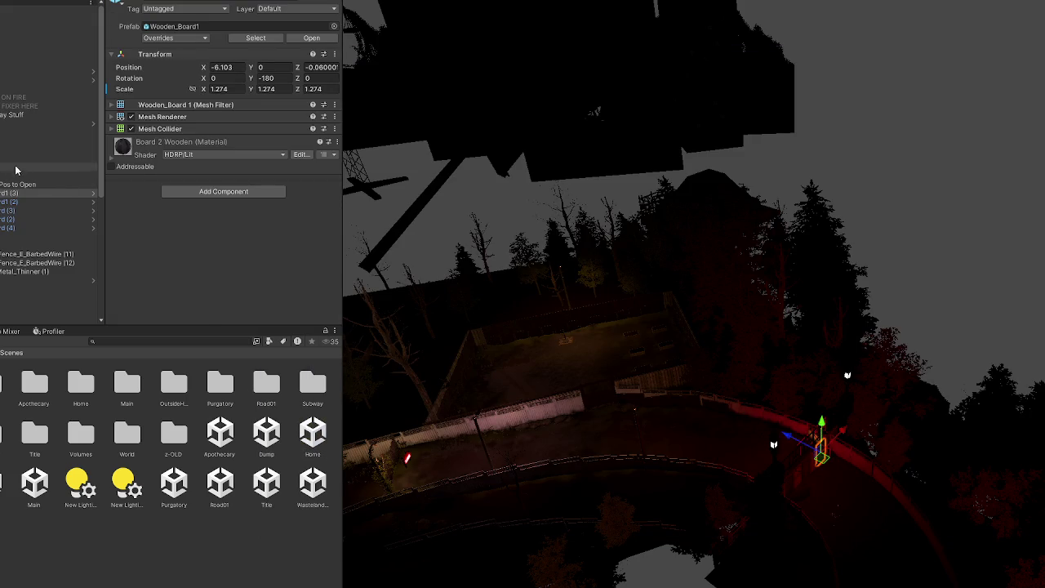
{"action": "left_click", "coordinate": [49, 176]}
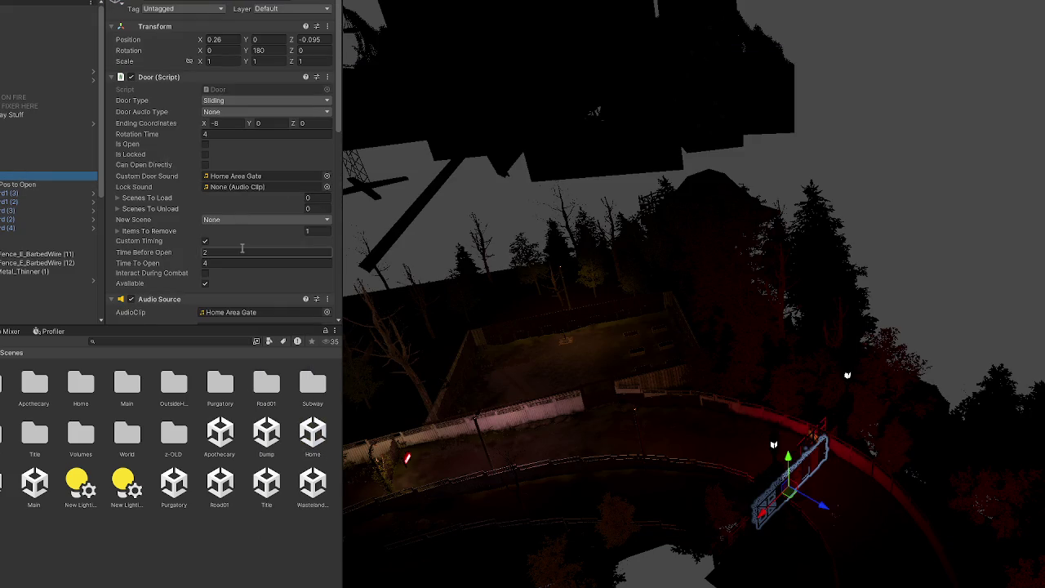